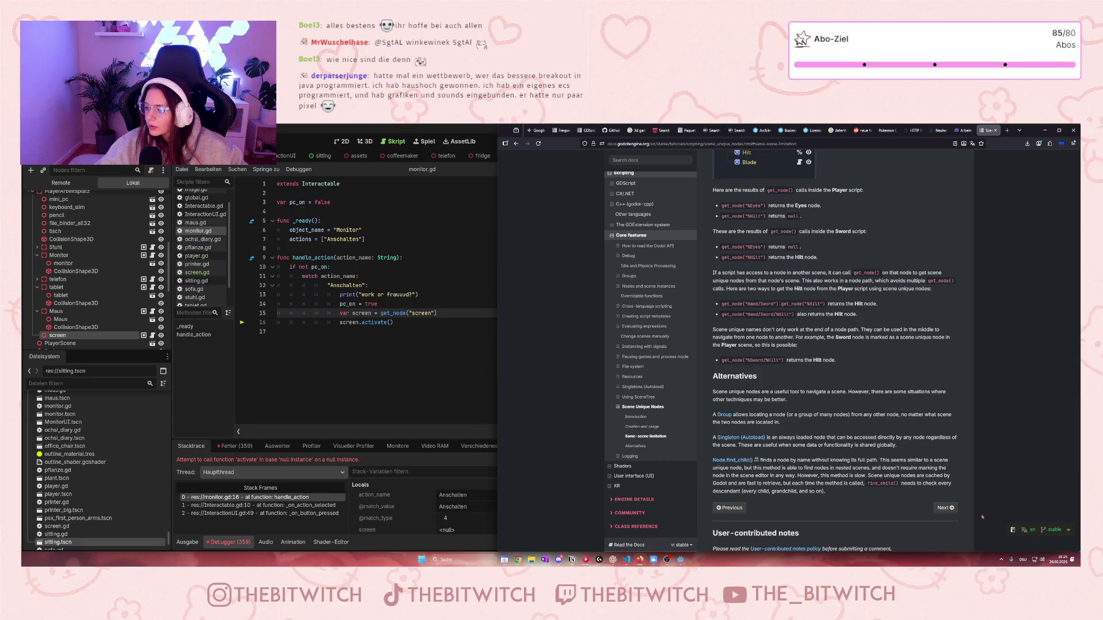
Step: Read the Singleton paragraph in the docs, briefly switching to Godot and opening then closing a new tab
{"action": "left_click_drag", "start_coordinate": [806, 444], "coordinate": [816, 445]}
{"action": "left_click", "coordinate": [805, 436]}
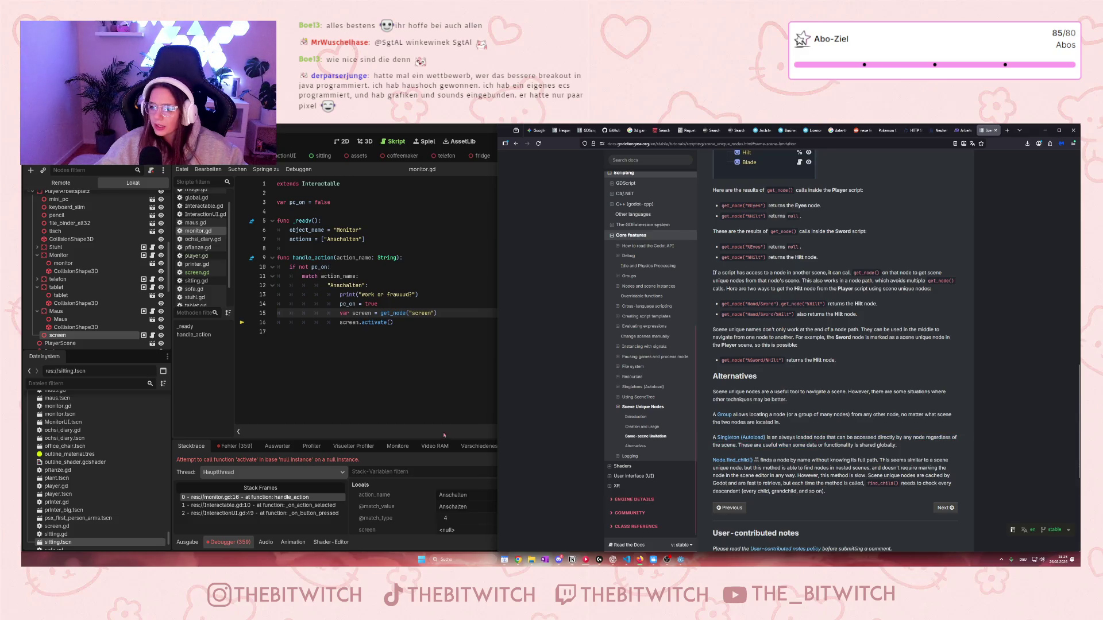
{"action": "left_click", "coordinate": [416, 327]}
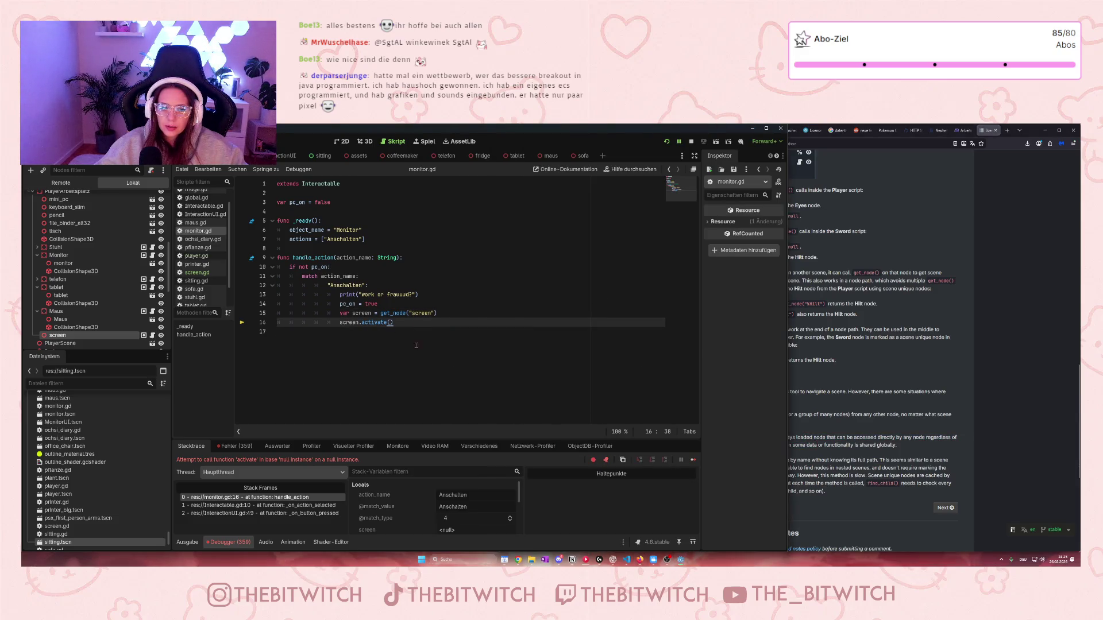
{"action": "left_click", "coordinate": [816, 167]}
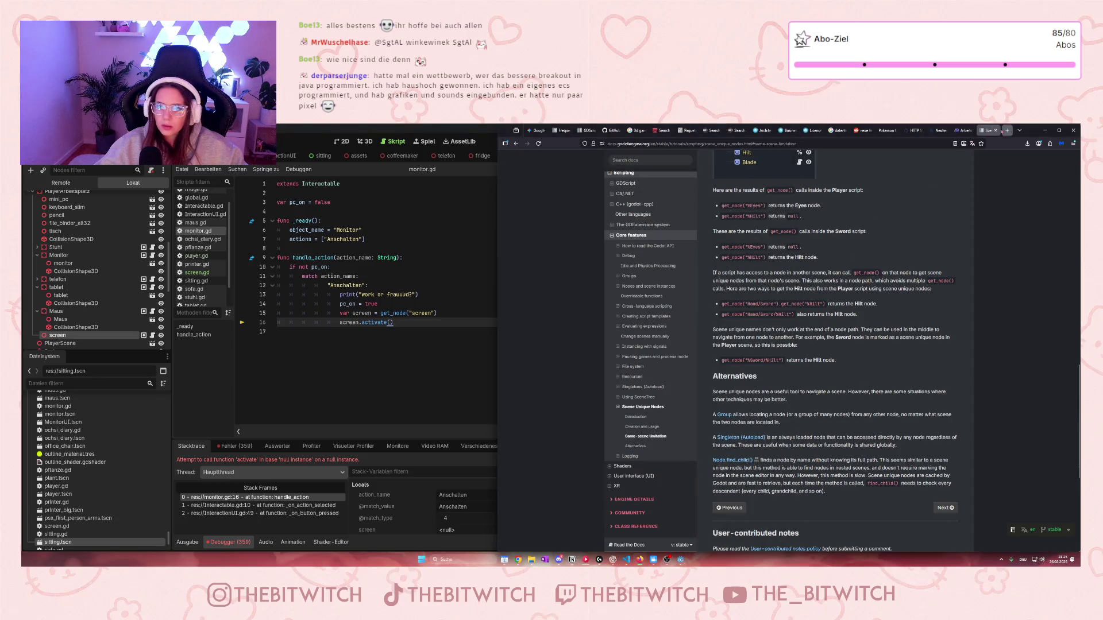
{"action": "left_click", "coordinate": [1007, 130]}
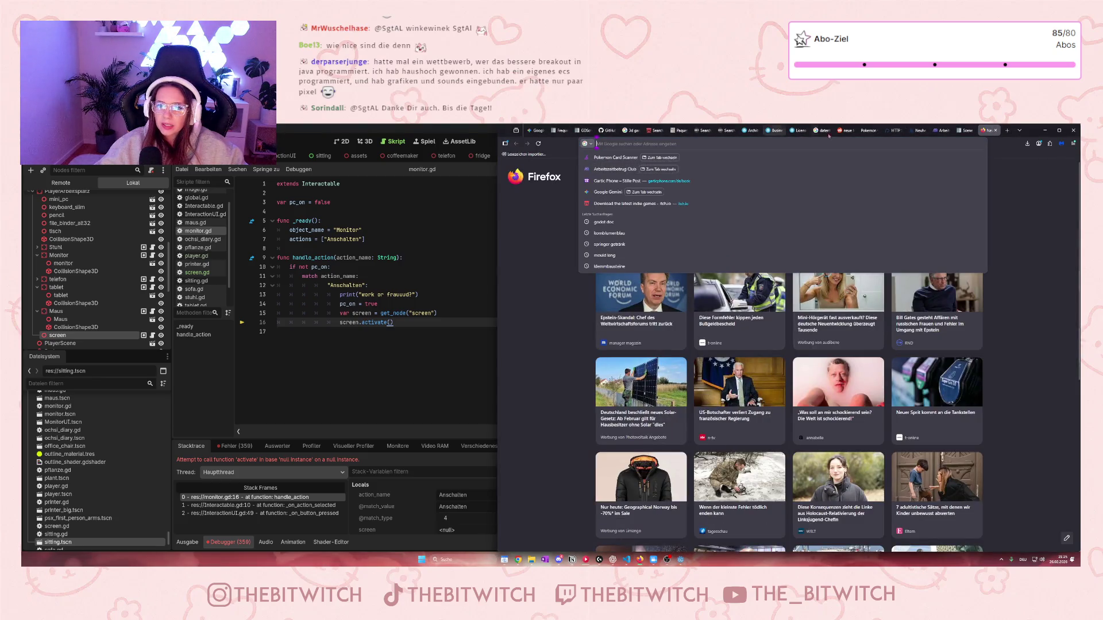
{"action": "left_click", "coordinate": [995, 131]}
Step: Put the caret at the end of monitor.gd line 16, then scroll the docs up to Same-scene limitation
{"action": "left_click", "coordinate": [469, 375]}
{"action": "left_click", "coordinate": [413, 330]}
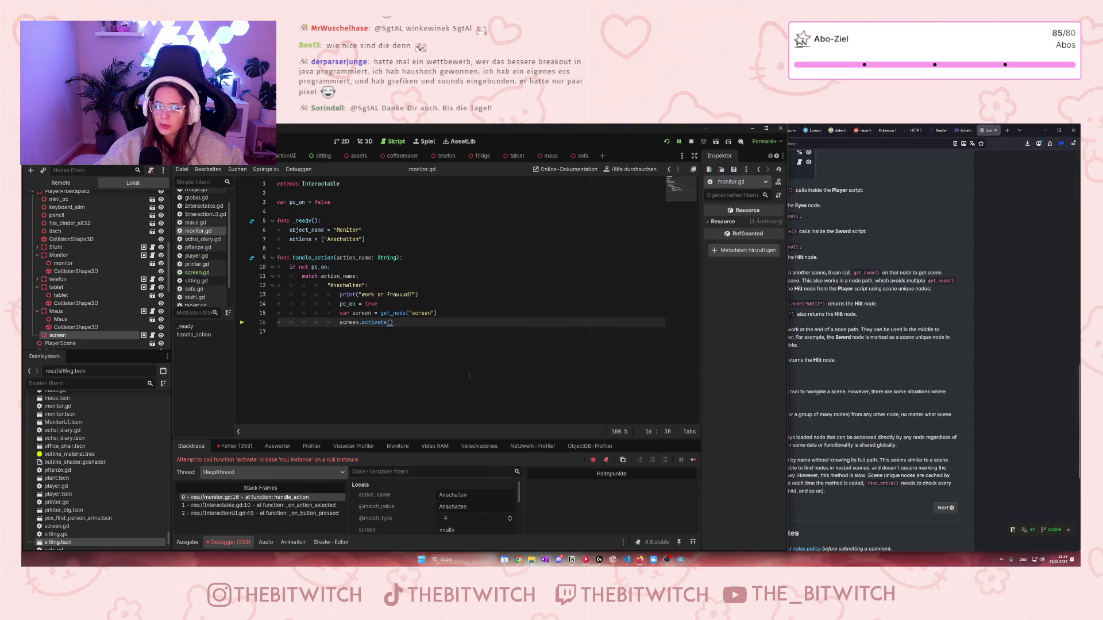
{"action": "left_click", "coordinate": [400, 325]}
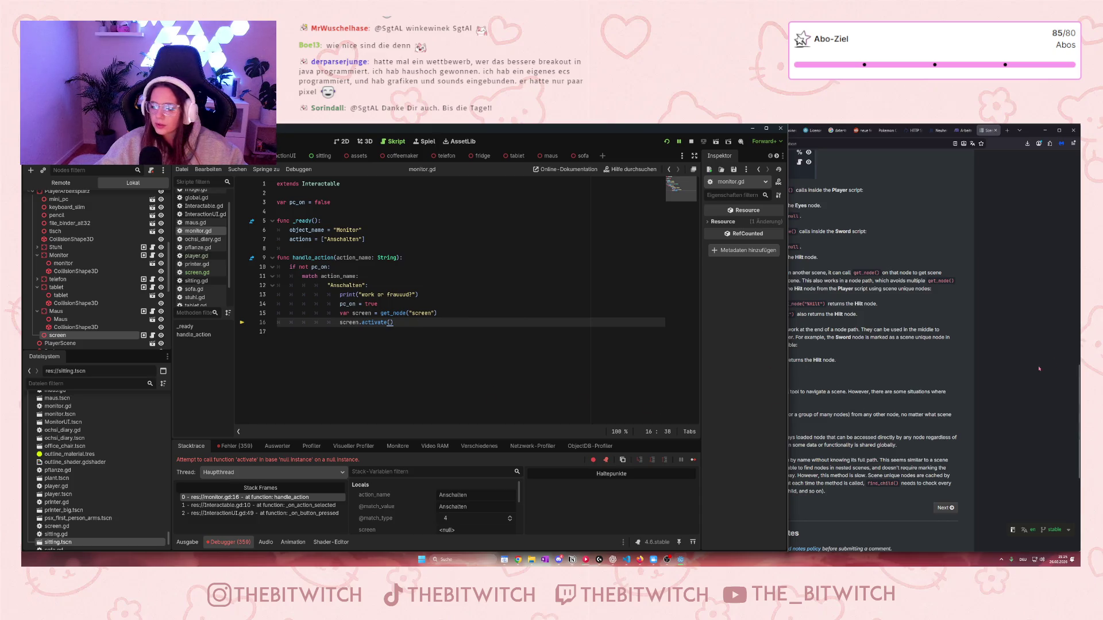
{"action": "left_click", "coordinate": [921, 391]}
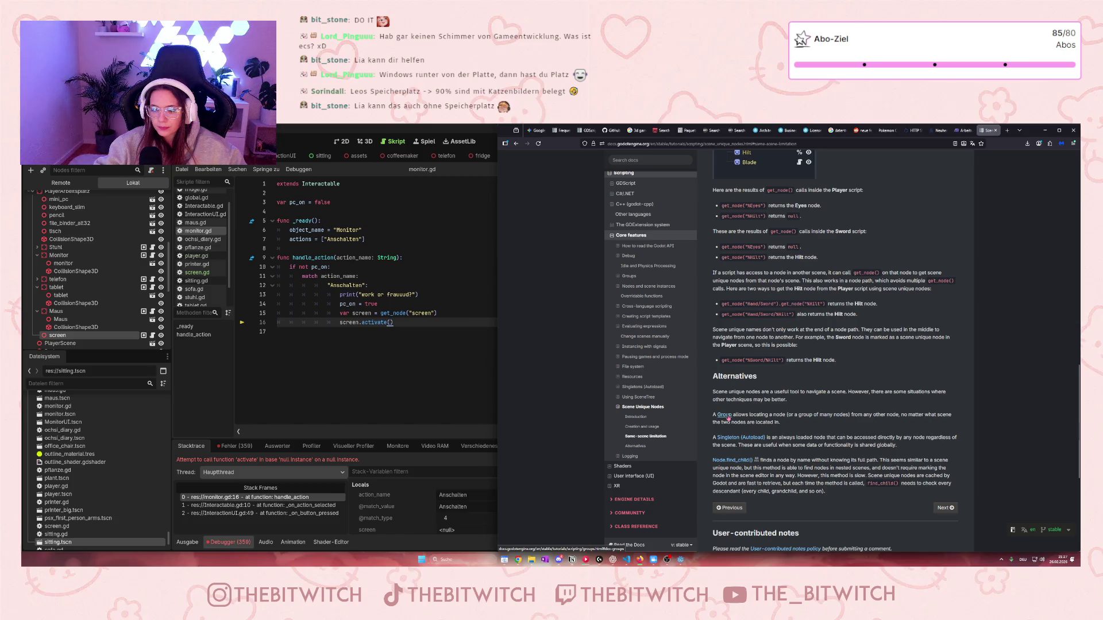
{"action": "scroll", "coordinate": [727, 419], "scroll_direction": "up", "scroll_amount": 5}
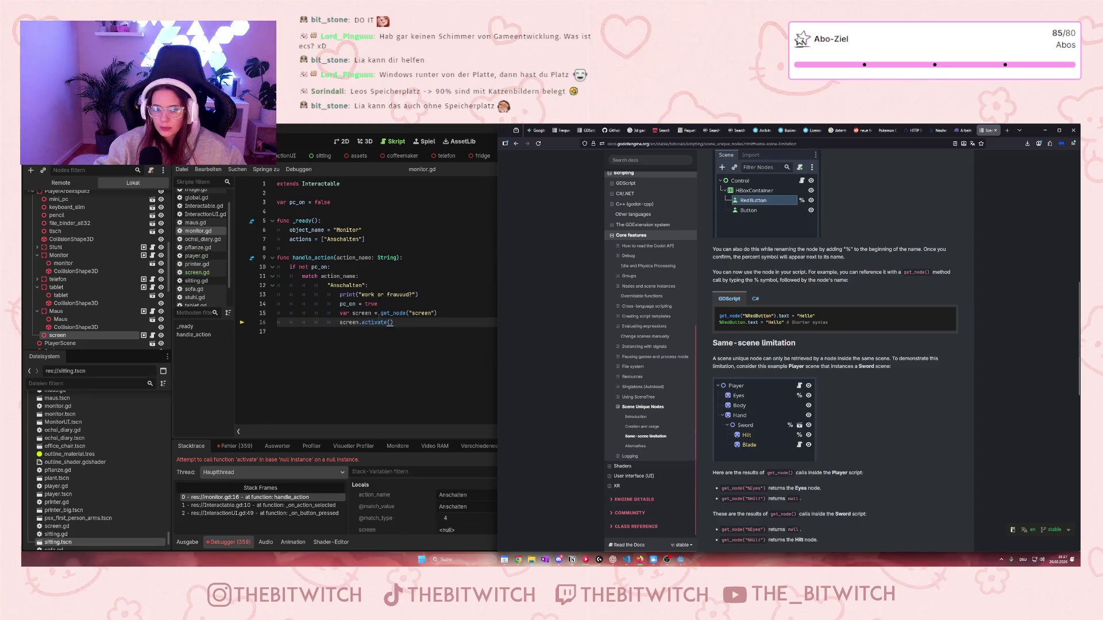
{"action": "left_click", "coordinate": [491, 302]}
Step: Remove the stray ./ and replace 'screen' in get_node with an autocompleted /root/ path
{"action": "type", "text": "./"}
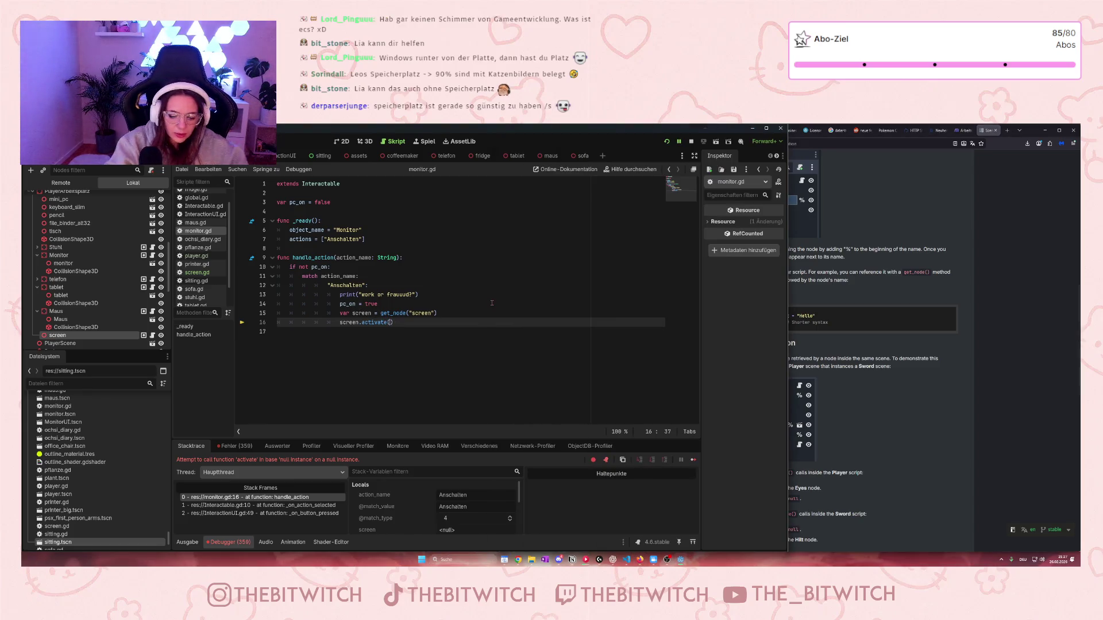
{"action": "key", "text": "BackSpace"}
{"action": "key", "text": "BackSpace"}
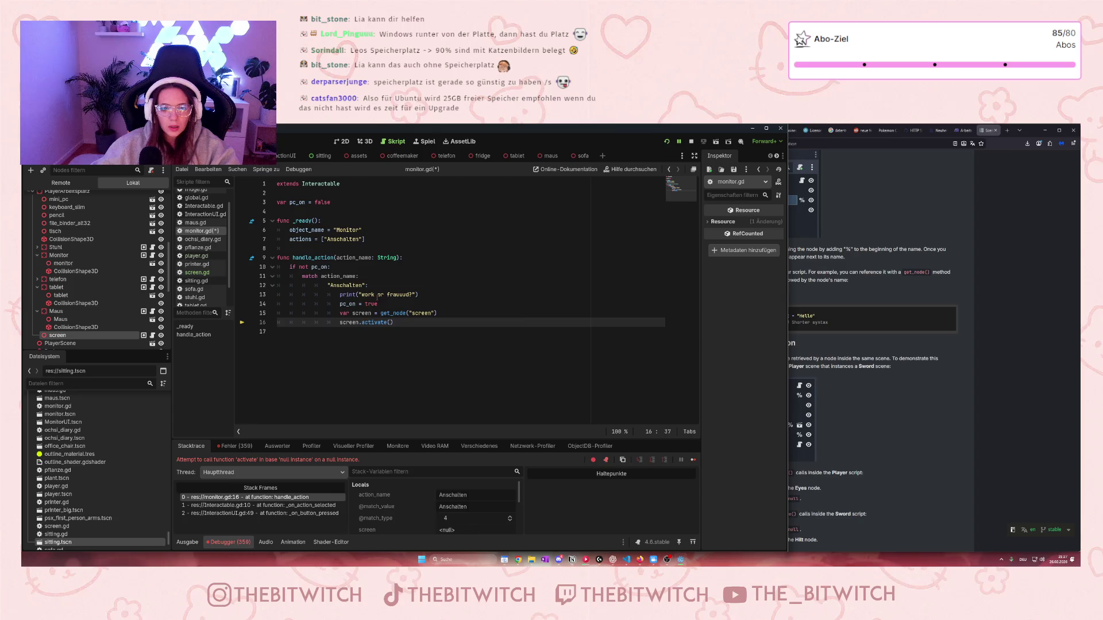
{"action": "left_click", "coordinate": [418, 313]}
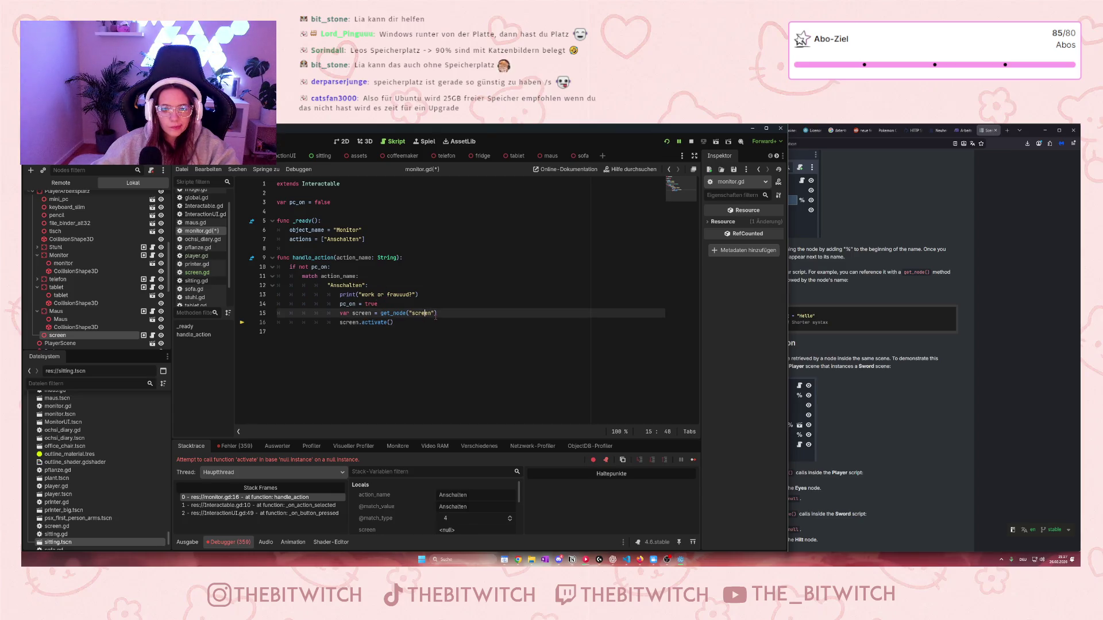
{"action": "key", "text": "BackSpace"}
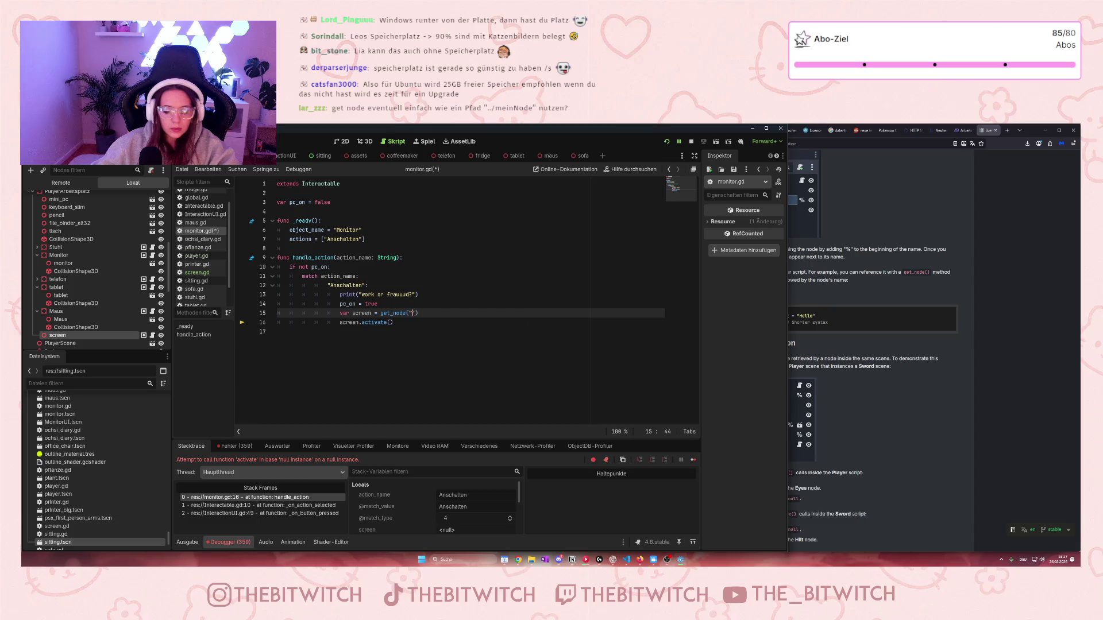
{"action": "type", "text": "%r"}
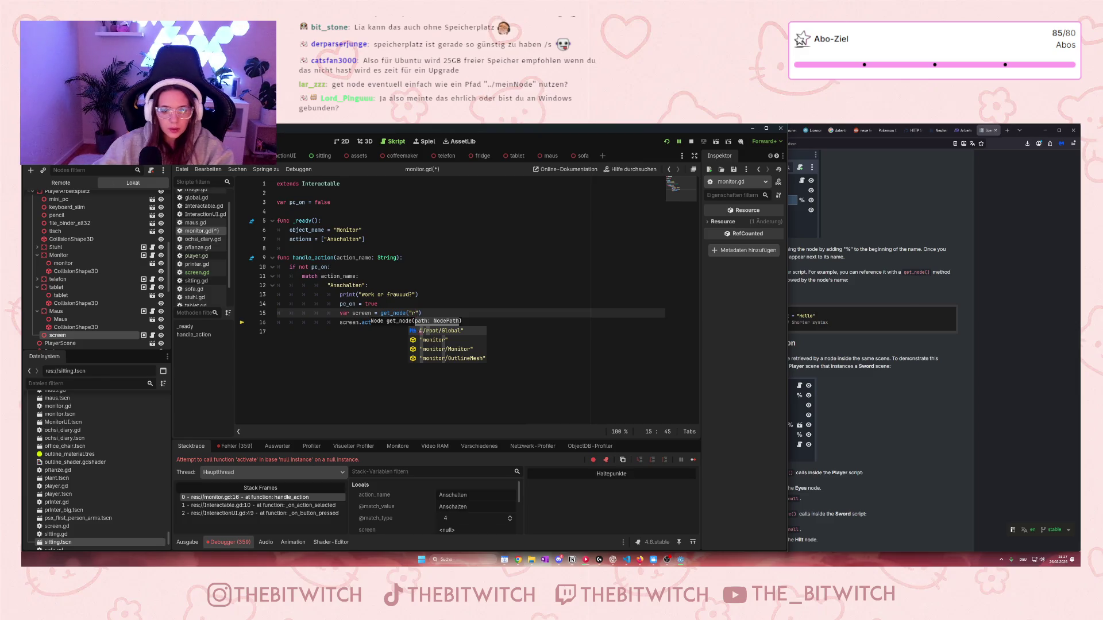
{"action": "left_click", "coordinate": [436, 331]}
Step: Continue line 15's path as /root/Welt/PlayerArbeitsplatz/scree, fixing the 'screemn' typo
{"action": "left_click_drag", "start_coordinate": [454, 313], "coordinate": [431, 313]}
{"action": "scroll", "coordinate": [66, 218], "scroll_direction": "up", "scroll_amount": 5}
{"action": "scroll", "coordinate": [66, 218], "scroll_direction": "up", "scroll_amount": 3}
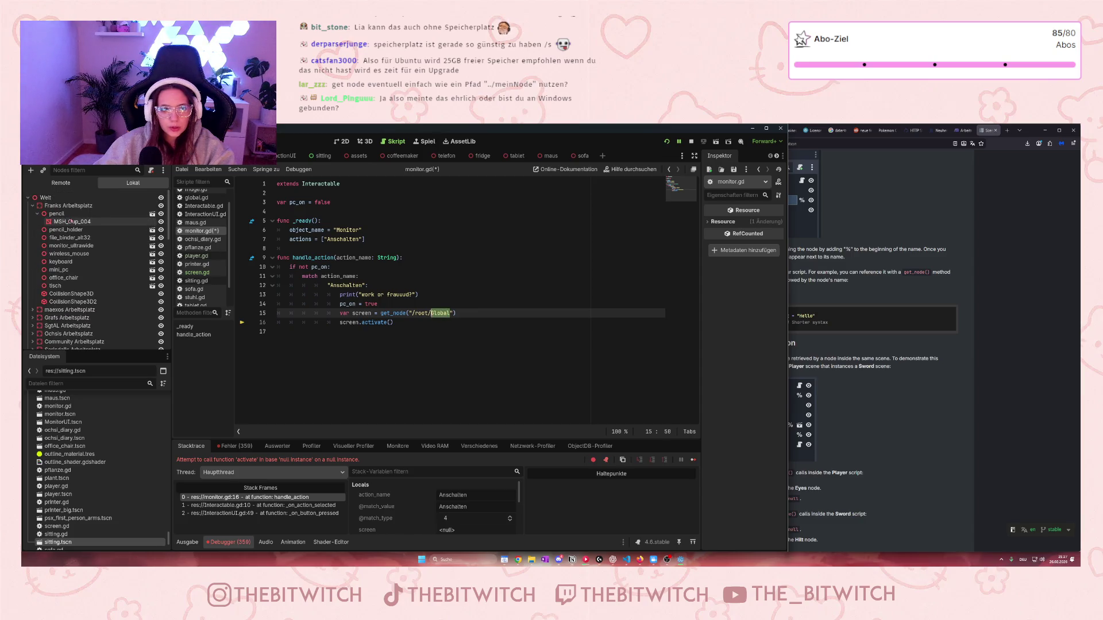
{"action": "scroll", "coordinate": [77, 228], "scroll_direction": "down", "scroll_amount": 5}
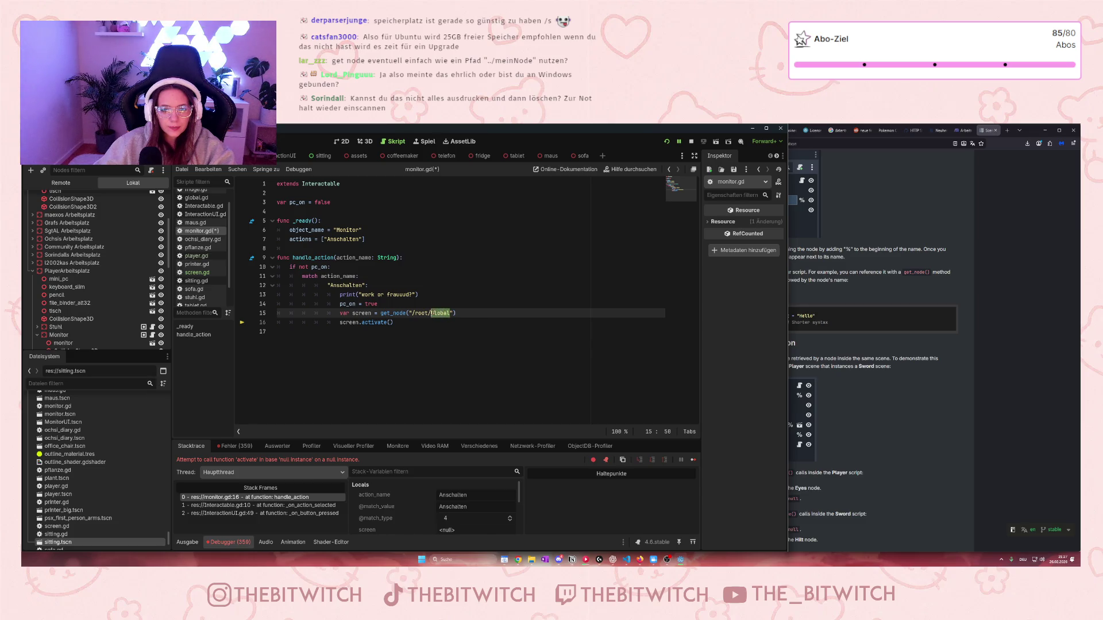
{"action": "type", "text": "Welt/"}
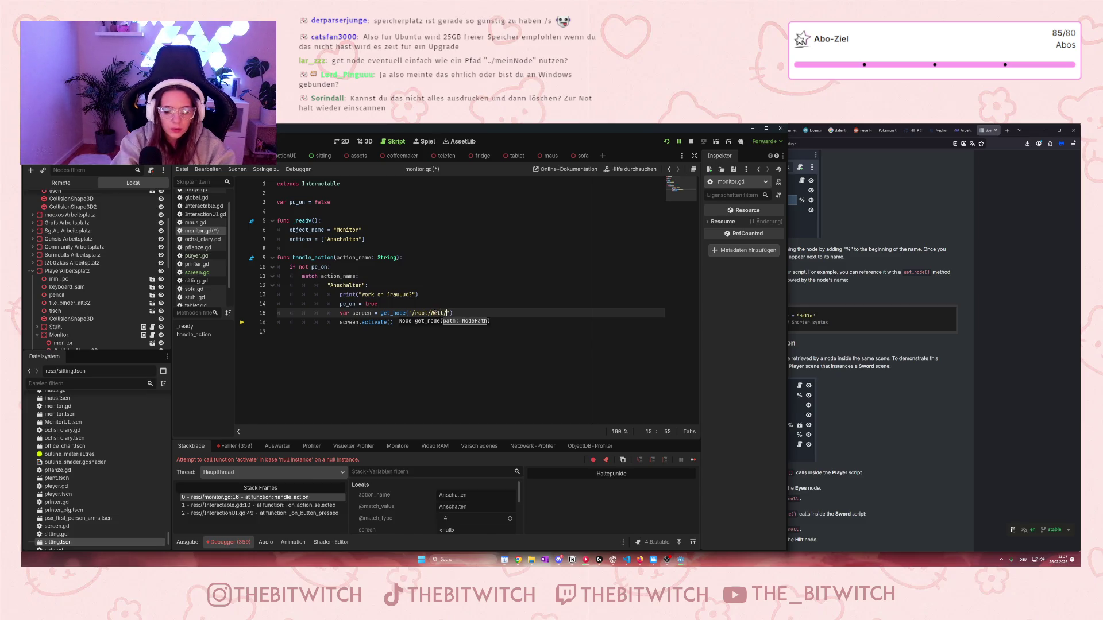
{"action": "type", "text": "PlayerArb"}
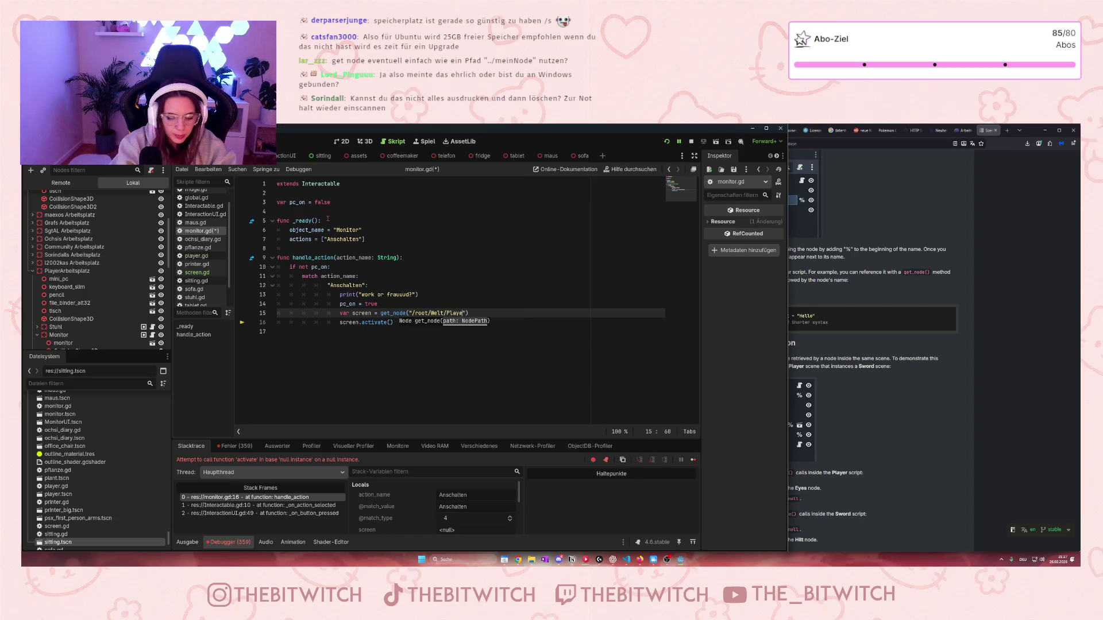
{"action": "type", "text": "eitspl"}
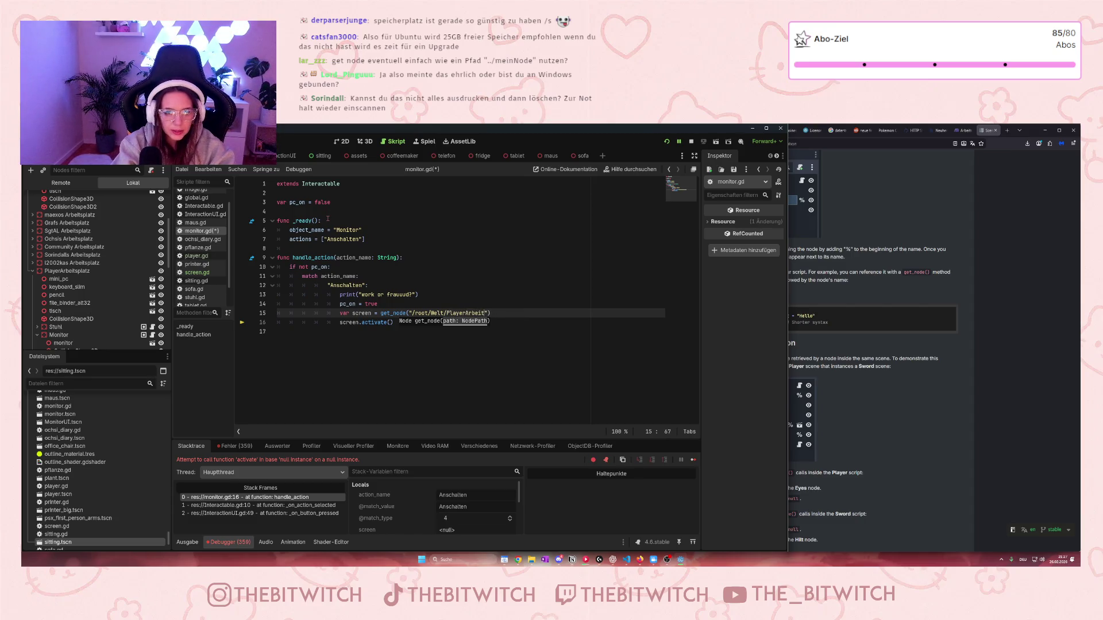
{"action": "type", "text": "atz"}
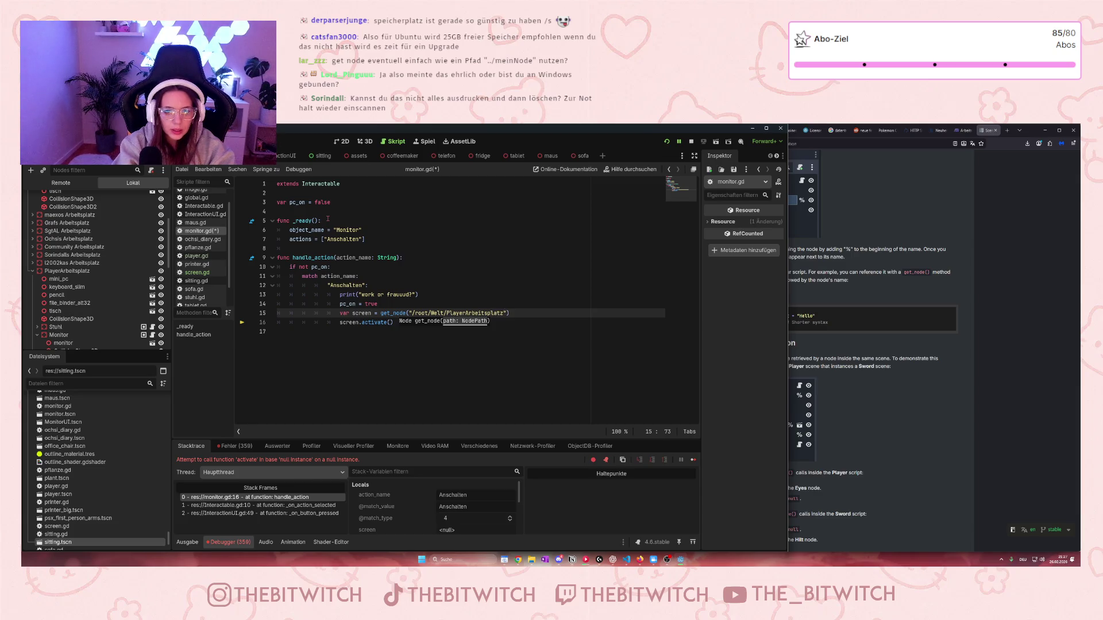
{"action": "type", "text": "/"}
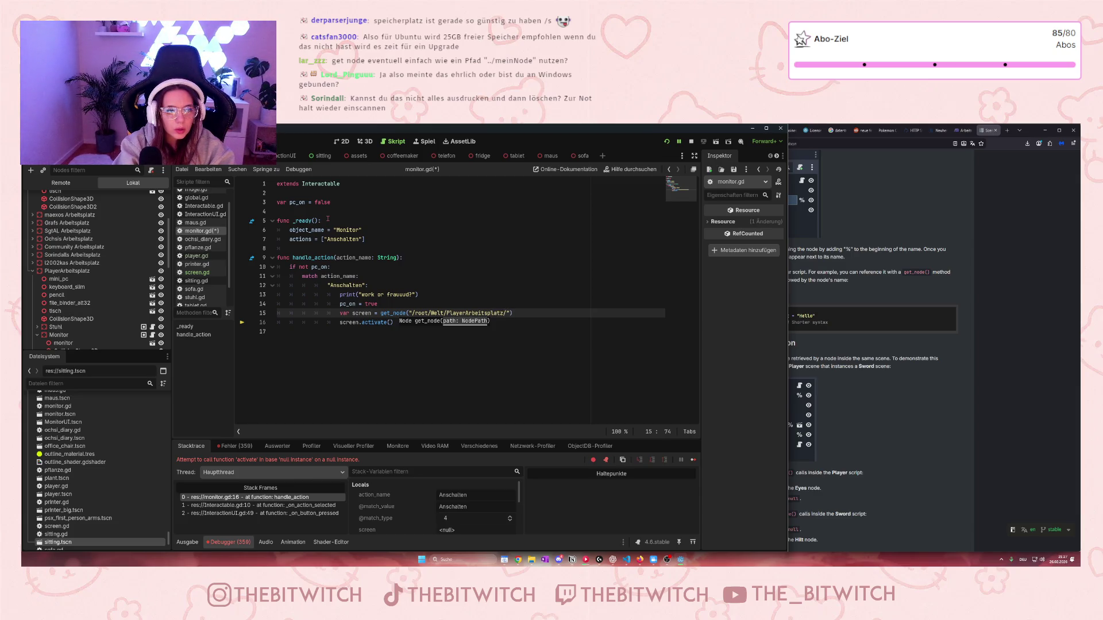
{"action": "scroll", "coordinate": [86, 280], "scroll_direction": "down", "scroll_amount": 3}
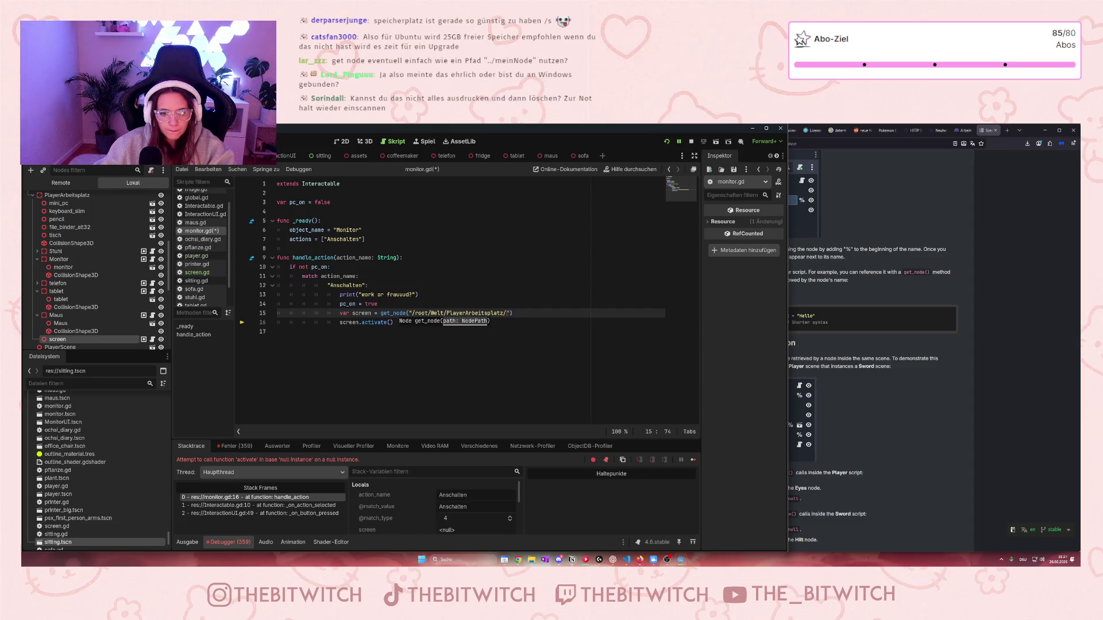
{"action": "type", "text": "scree"}
{"action": "type", "text": "mn"}
{"action": "key", "text": "BackSpace"}
{"action": "key", "text": "BackSpace"}
Step: Finish the node name 'screen' in the get_node path on line 15
{"action": "type", "text": "n"}
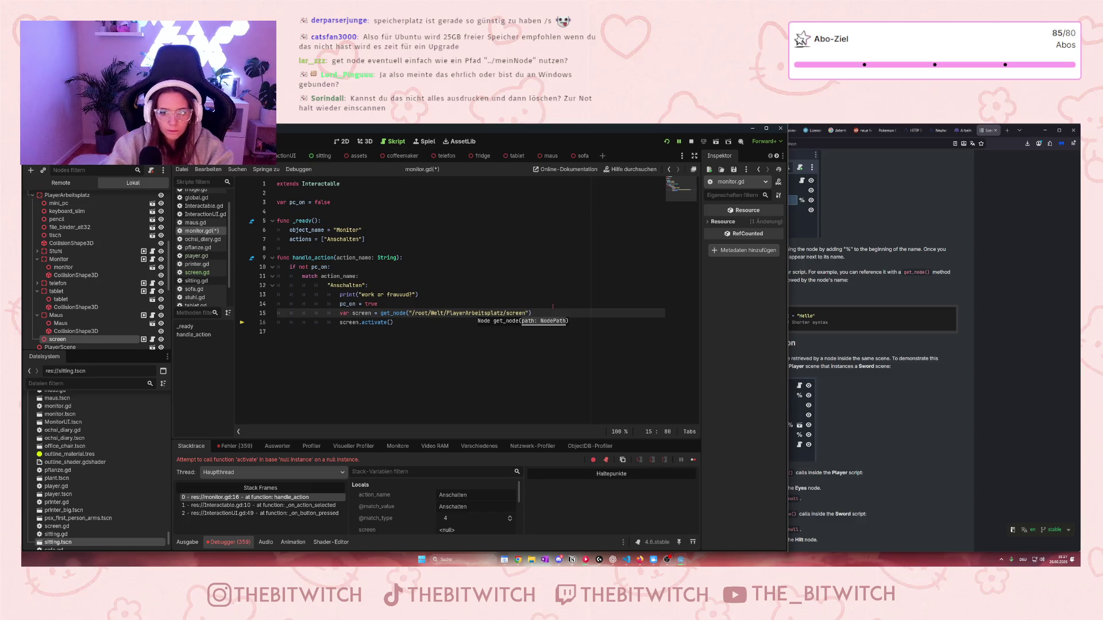
{"action": "left_click", "coordinate": [561, 288]}
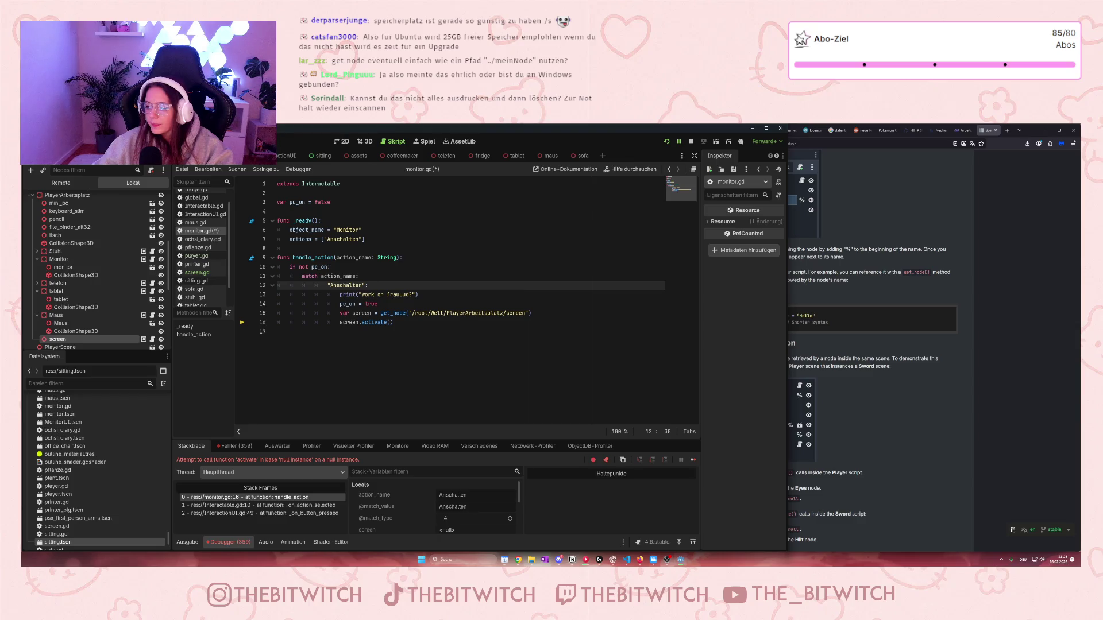
{"action": "left_click", "coordinate": [552, 313]}
Step: Scroll through the Scene Unique Nodes docs page, then return to the Godot editor
{"action": "left_click", "coordinate": [917, 411]}
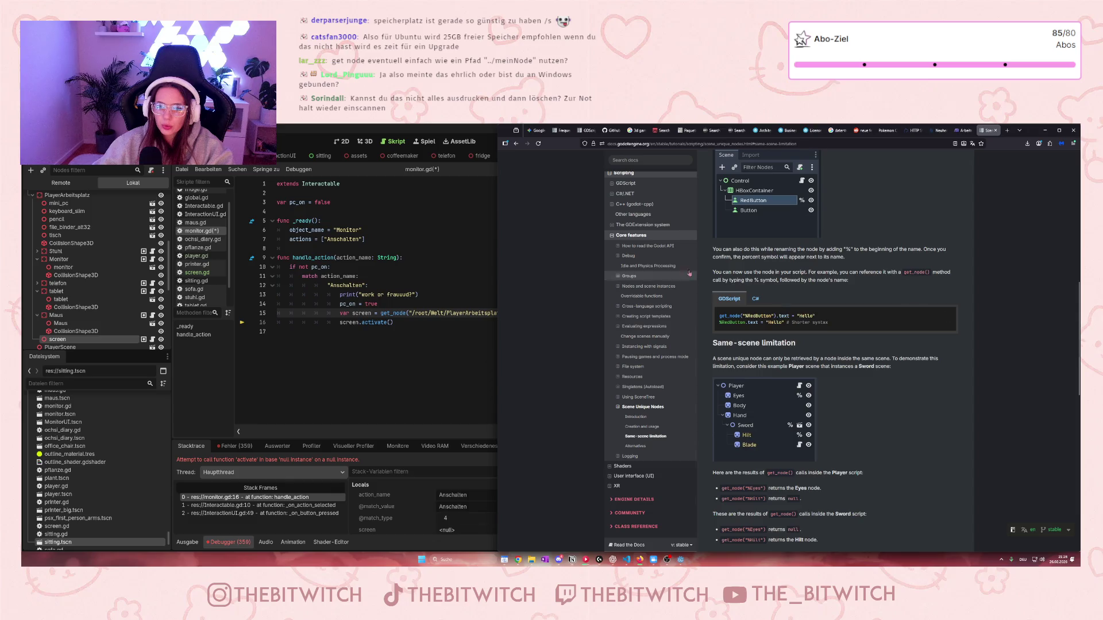
{"action": "scroll", "coordinate": [869, 392], "scroll_direction": "down", "scroll_amount": 5}
{"action": "scroll", "coordinate": [869, 392], "scroll_direction": "down", "scroll_amount": 2}
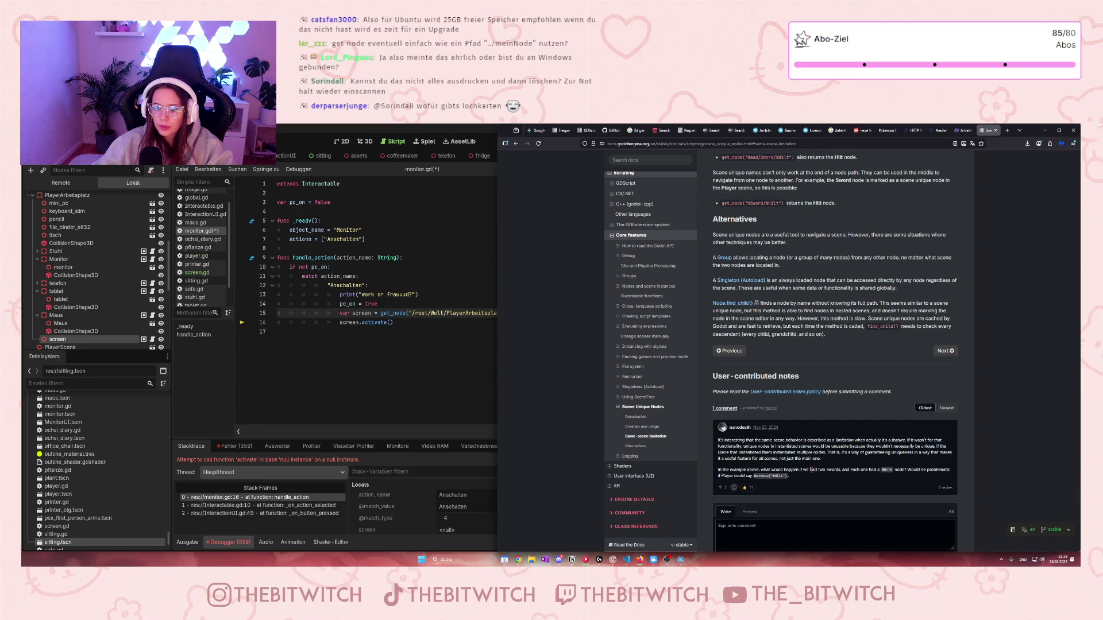
{"action": "scroll", "coordinate": [835, 351], "scroll_direction": "down", "scroll_amount": 1}
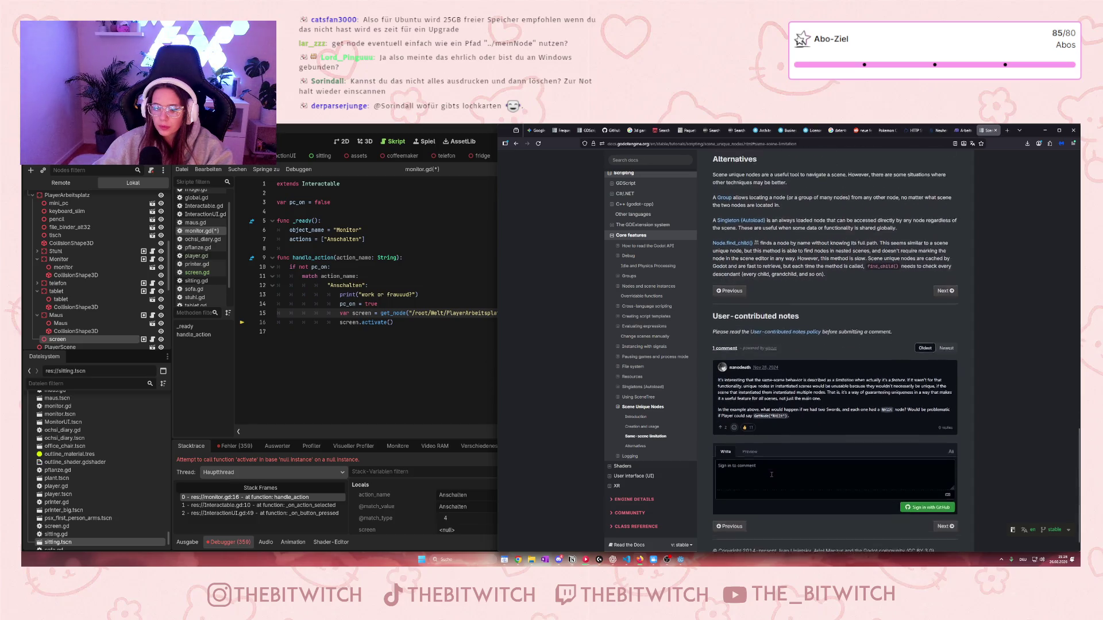
{"action": "scroll", "coordinate": [834, 350], "scroll_direction": "up", "scroll_amount": 2}
{"action": "left_click", "coordinate": [381, 363]}
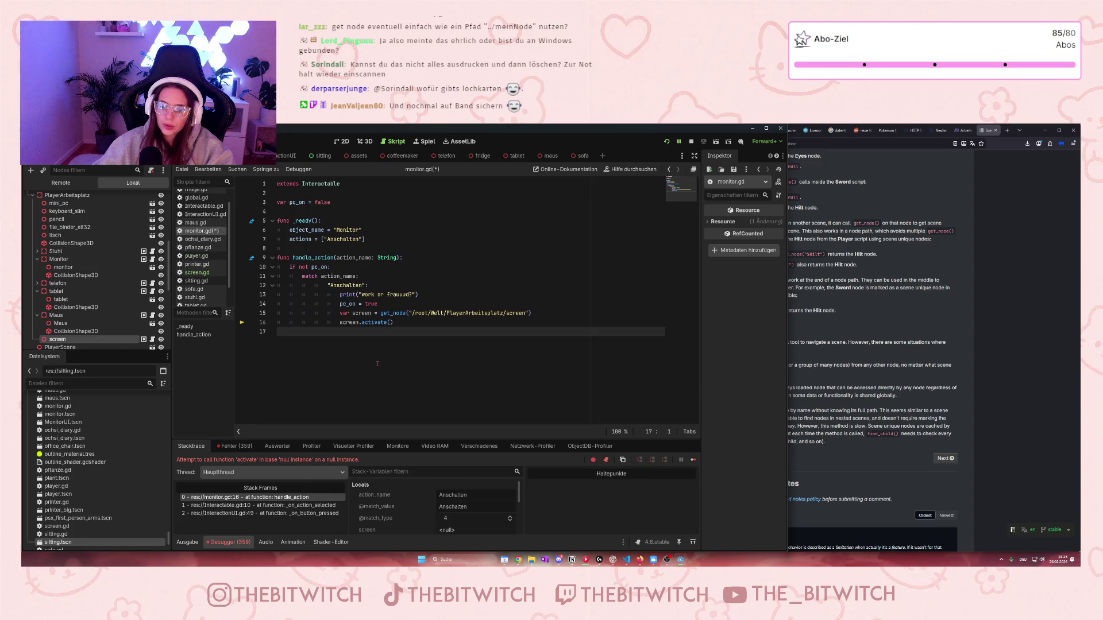
Step: Review monitor.gd's get_node line while the activate() null-instance error at line 16 persists
{"action": "mouse_move", "coordinate": [397, 312]}
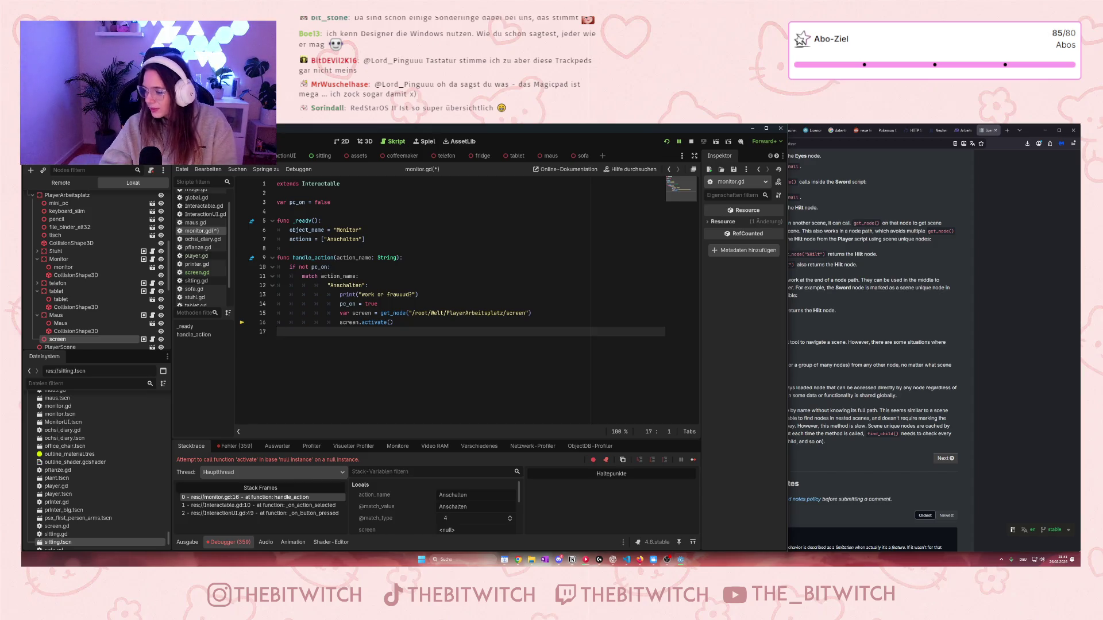
Step: Save the scene and scripts, then open screen.gd
{"action": "right_click", "coordinate": [75, 461]}
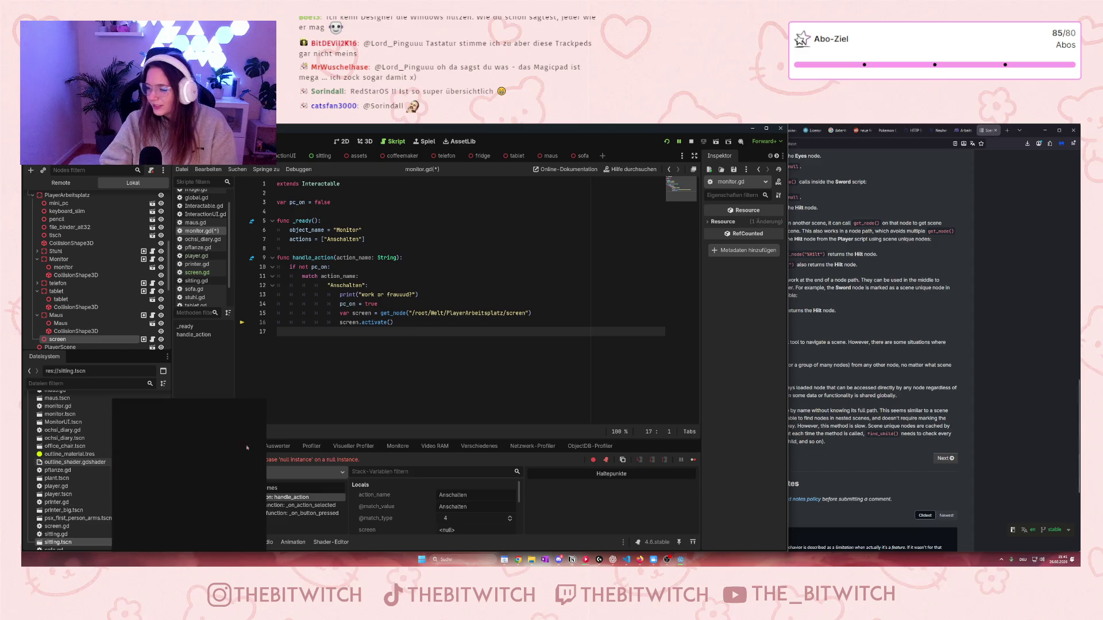
{"action": "left_click", "coordinate": [335, 332]}
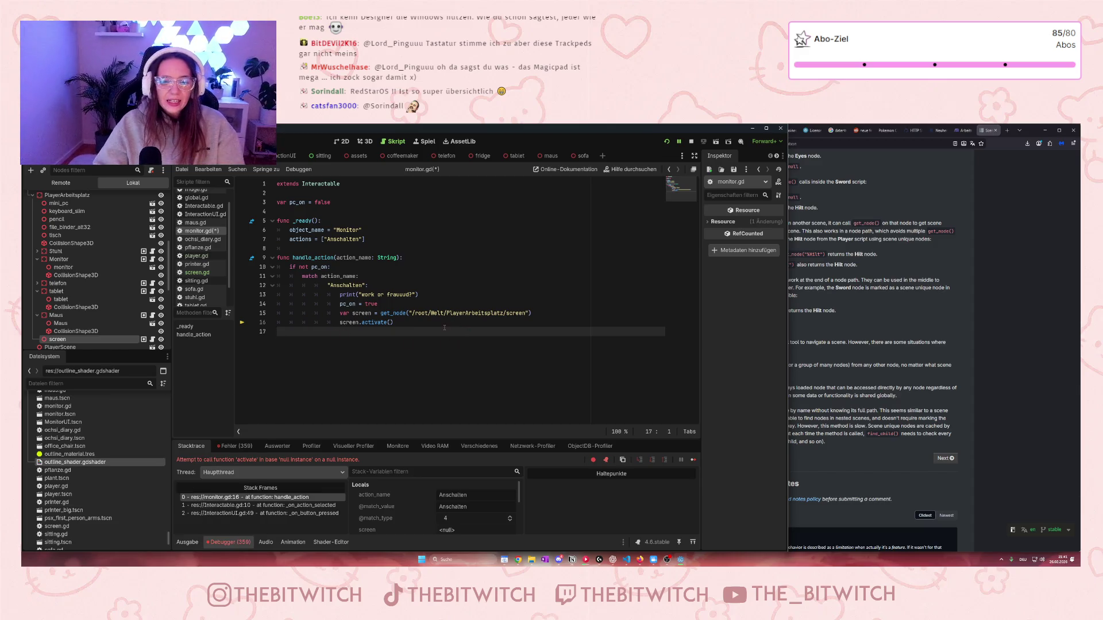
{"action": "key", "text": "ctrl+s"}
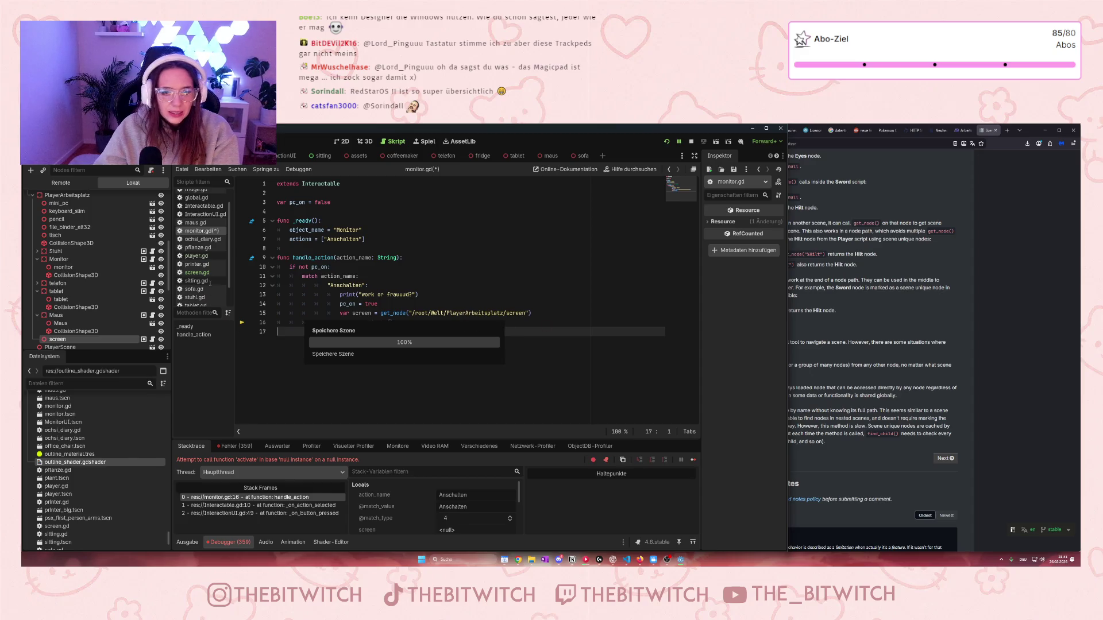
{"action": "left_click", "coordinate": [197, 272]}
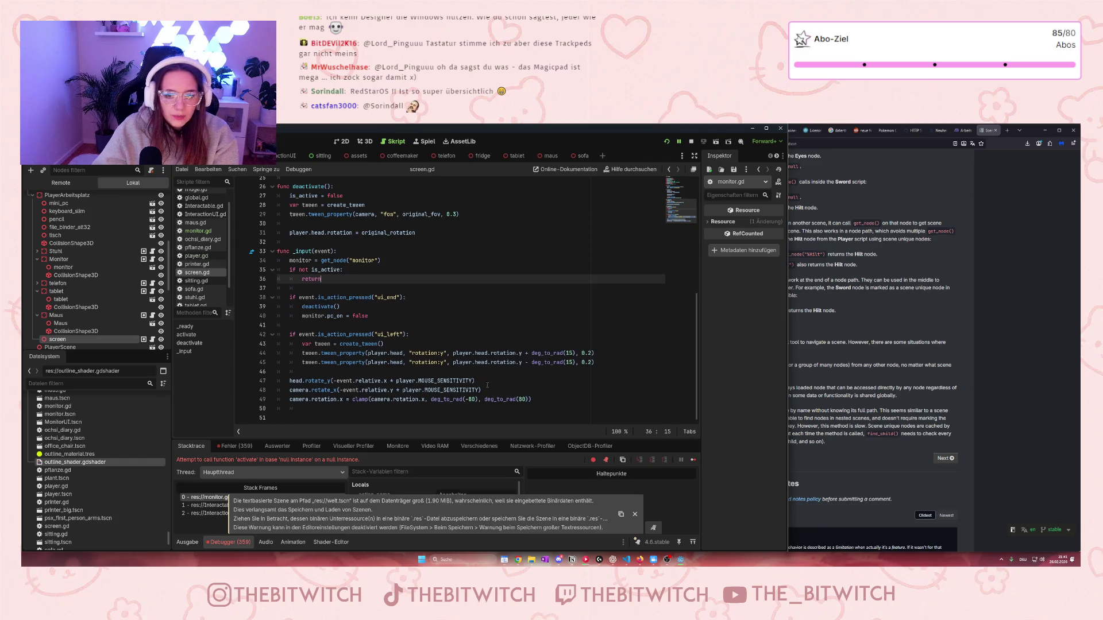
Step: Change screen.gd line 34's monitor lookup to get_node("/root/Welt/monitor")
{"action": "left_click", "coordinate": [352, 260]}
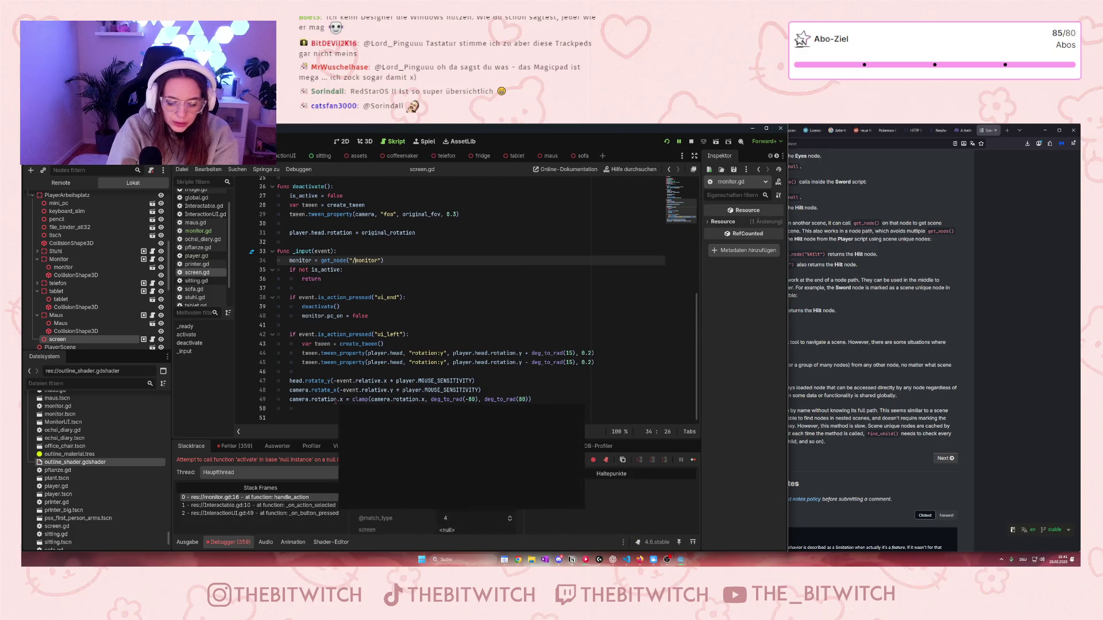
{"action": "type", "text": "/root/"}
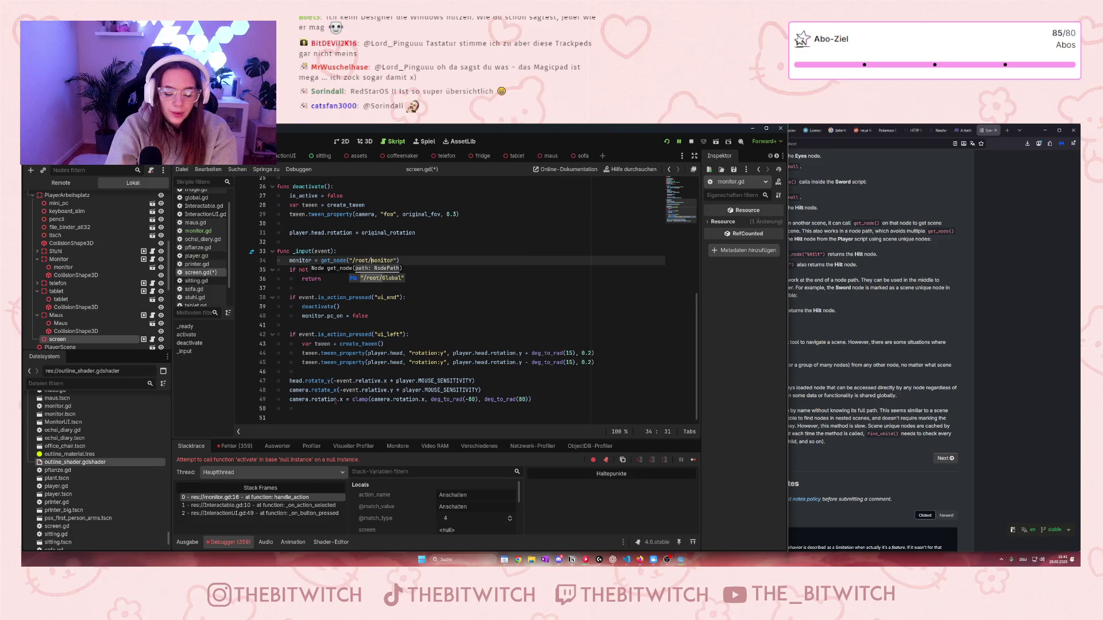
{"action": "type", "text": "Welt"}
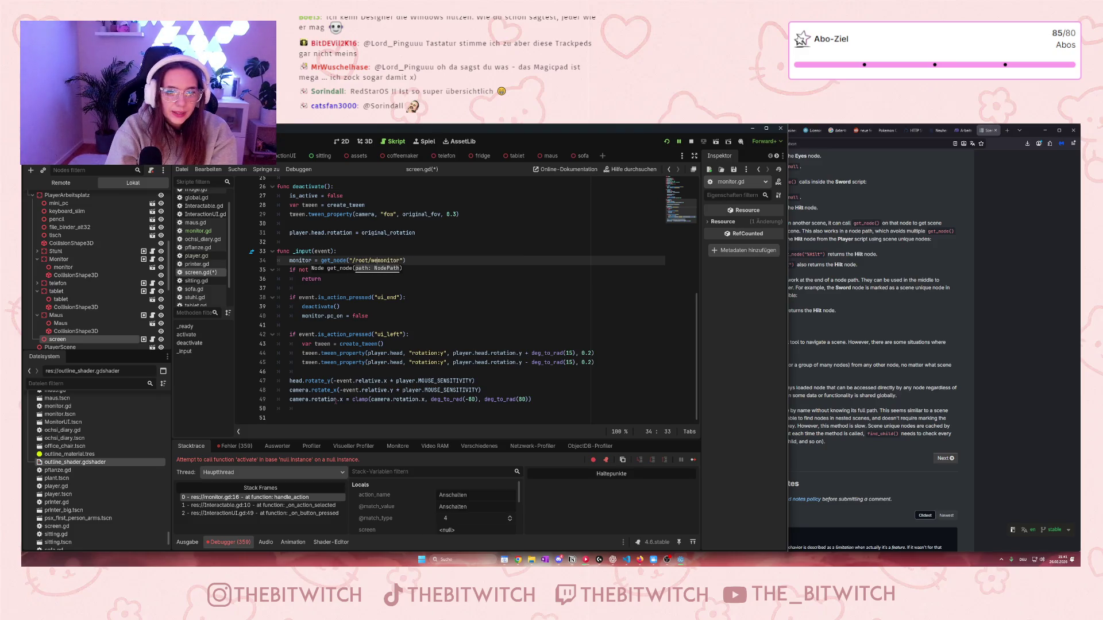
{"action": "scroll", "coordinate": [92, 270], "scroll_direction": "up", "scroll_amount": 3}
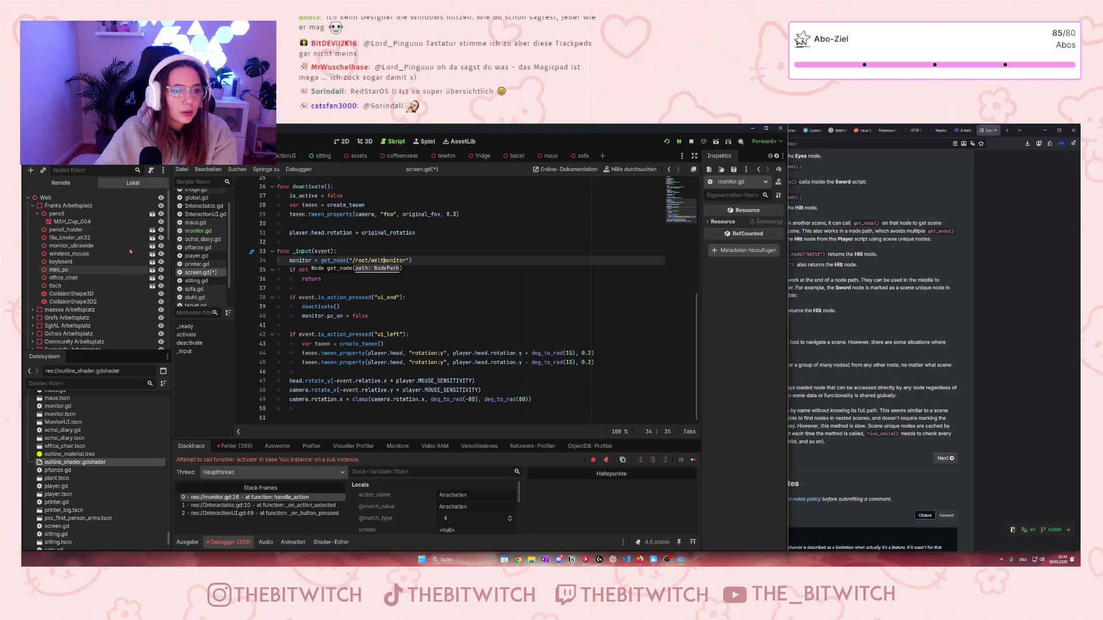
{"action": "key", "text": "Left"}
{"action": "key", "text": "Left"}
{"action": "key", "text": "Left"}
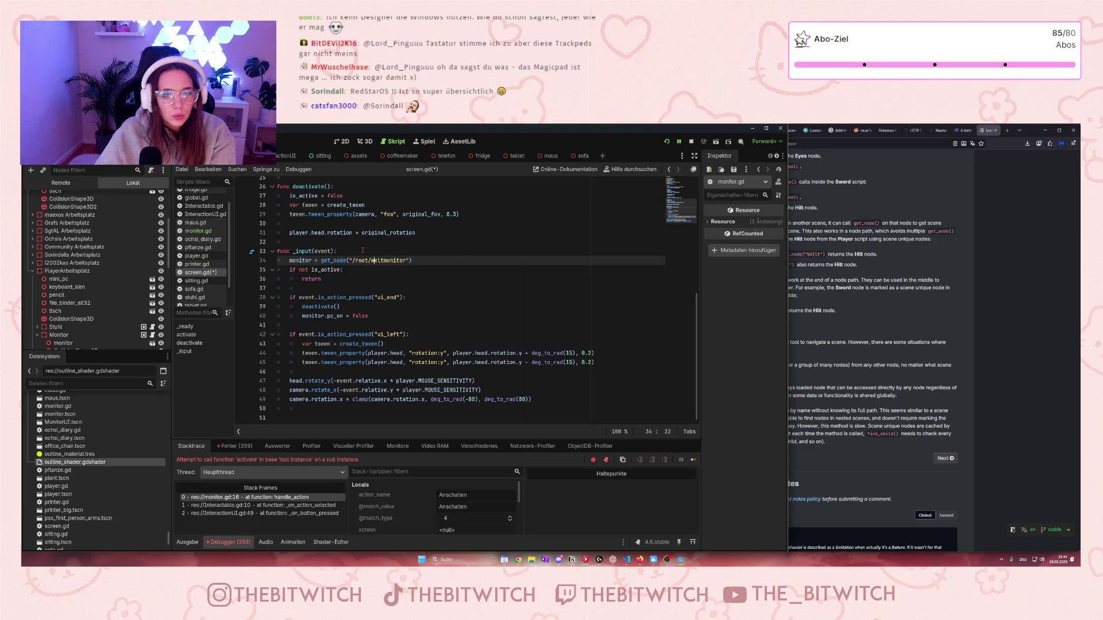
{"action": "key", "text": "BackSpace"}
{"action": "type", "text": "W"}
{"action": "key", "text": "Right"}
{"action": "key", "text": "Right"}
{"action": "key", "text": "Right"}
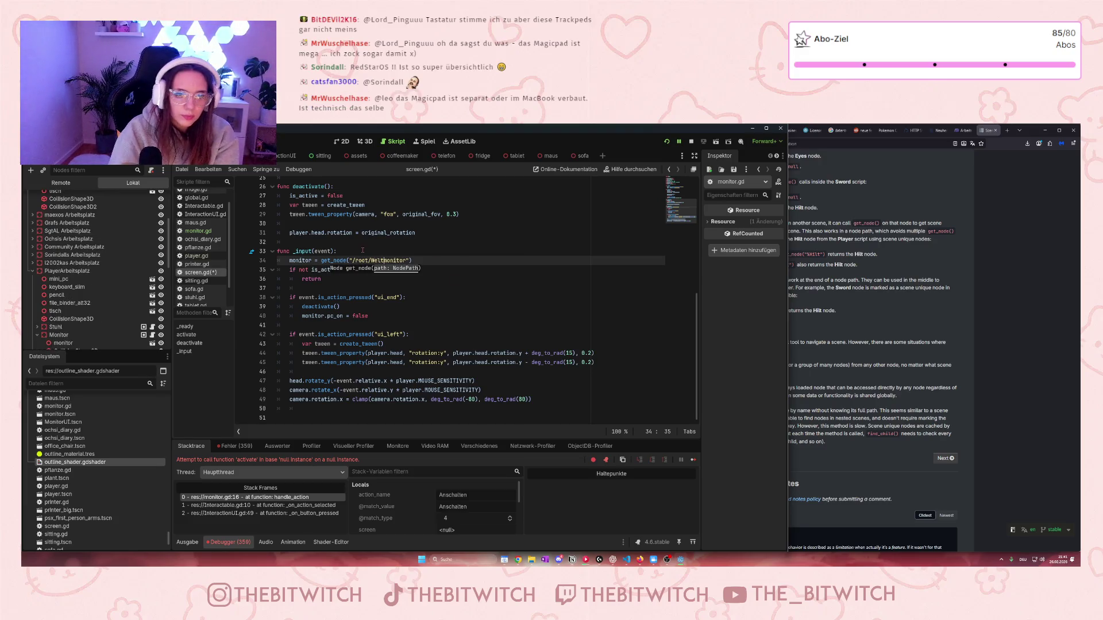
{"action": "type", "text": "/"}
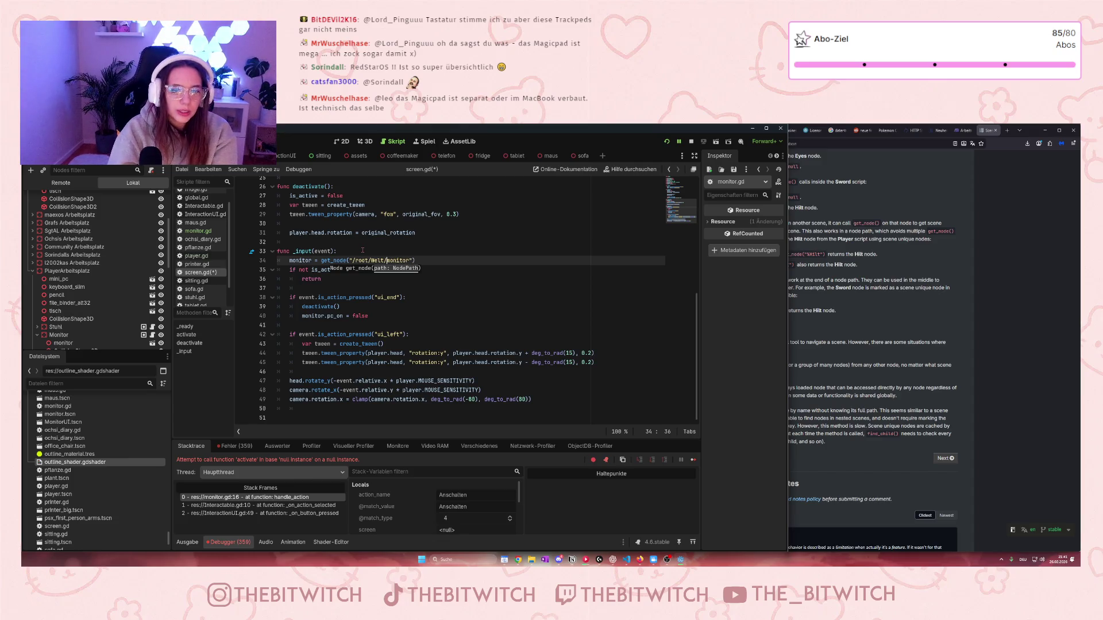
{"action": "scroll", "coordinate": [68, 305], "scroll_direction": "down", "scroll_amount": 3}
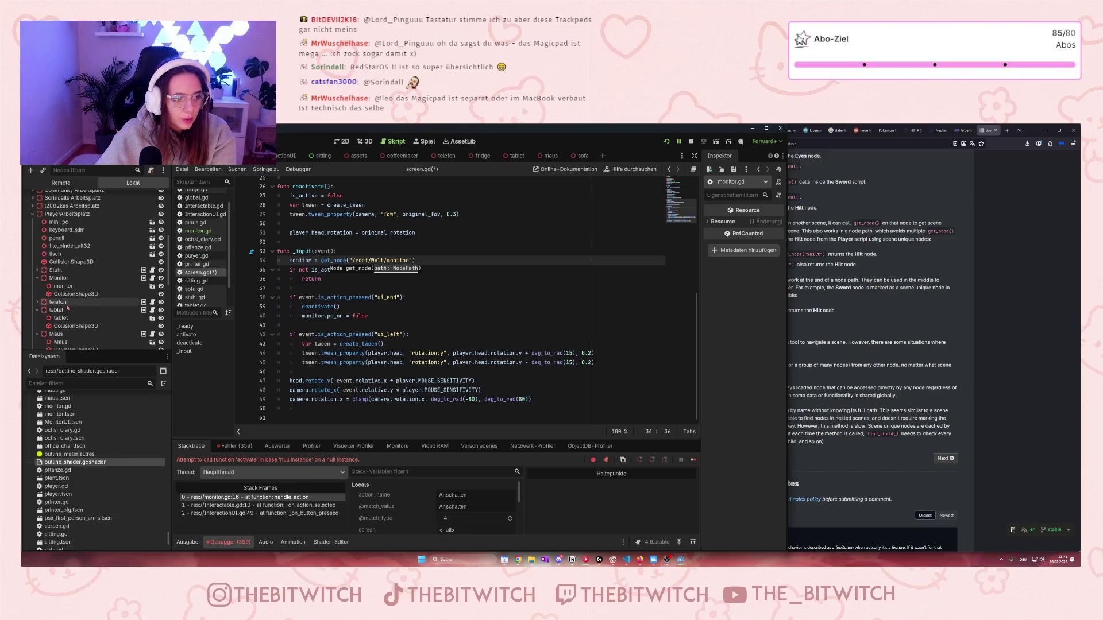
{"action": "scroll", "coordinate": [68, 309], "scroll_direction": "down", "scroll_amount": 1}
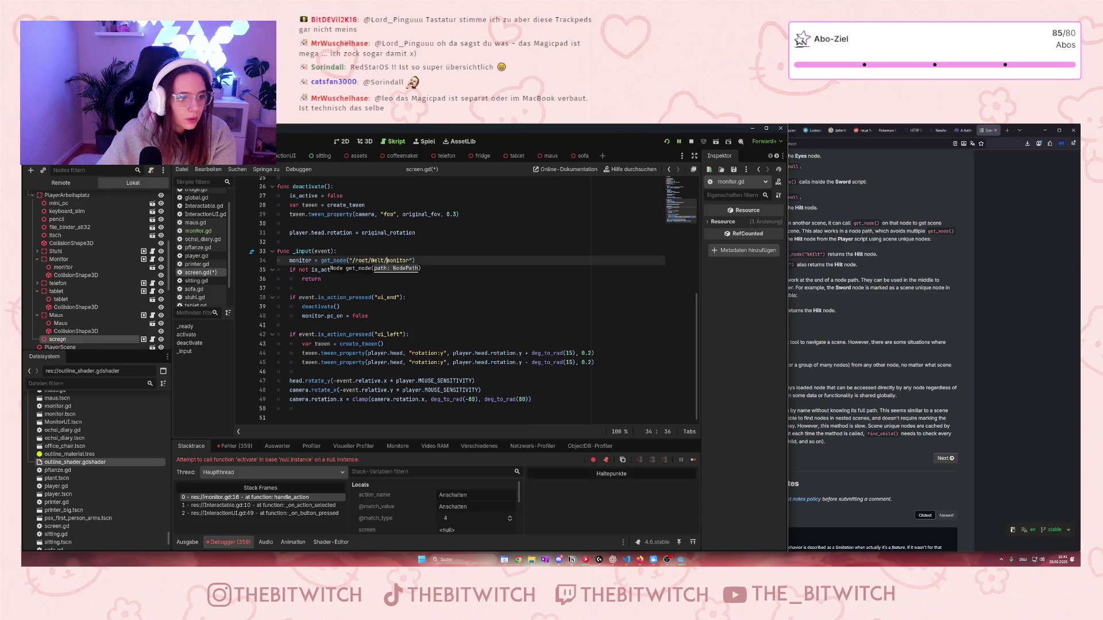
{"action": "right_click", "coordinate": [63, 262]}
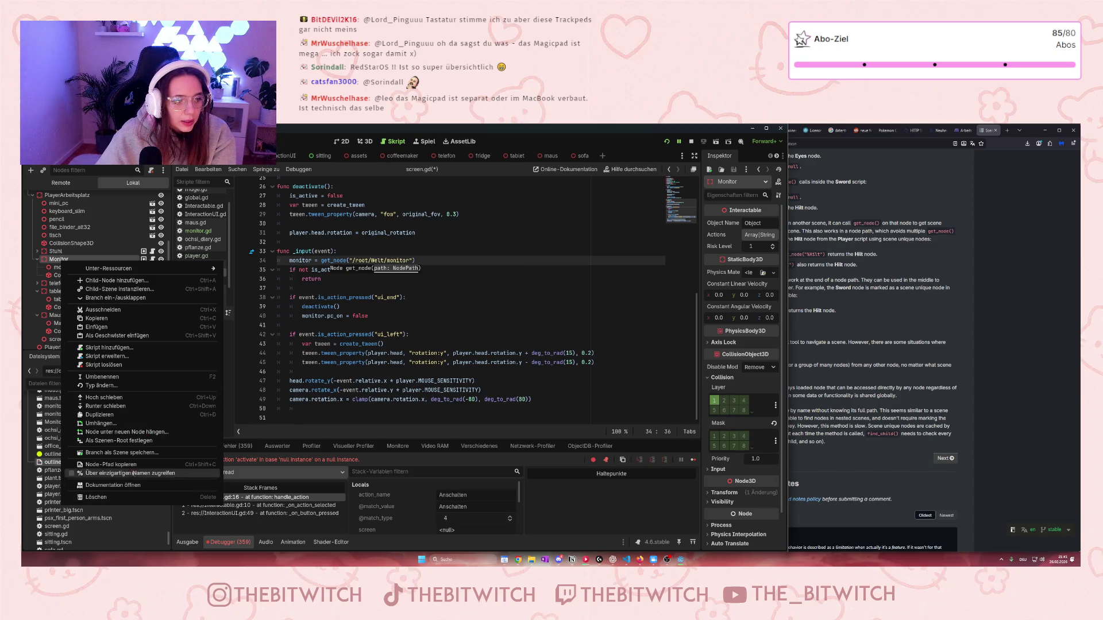
Step: Replace line 34's path with the copied Monitor path prefixed /root/Welt/, giving /root/Welt/PlayerArbeitsplatz/Monitor, and save
{"action": "key", "text": "Escape"}
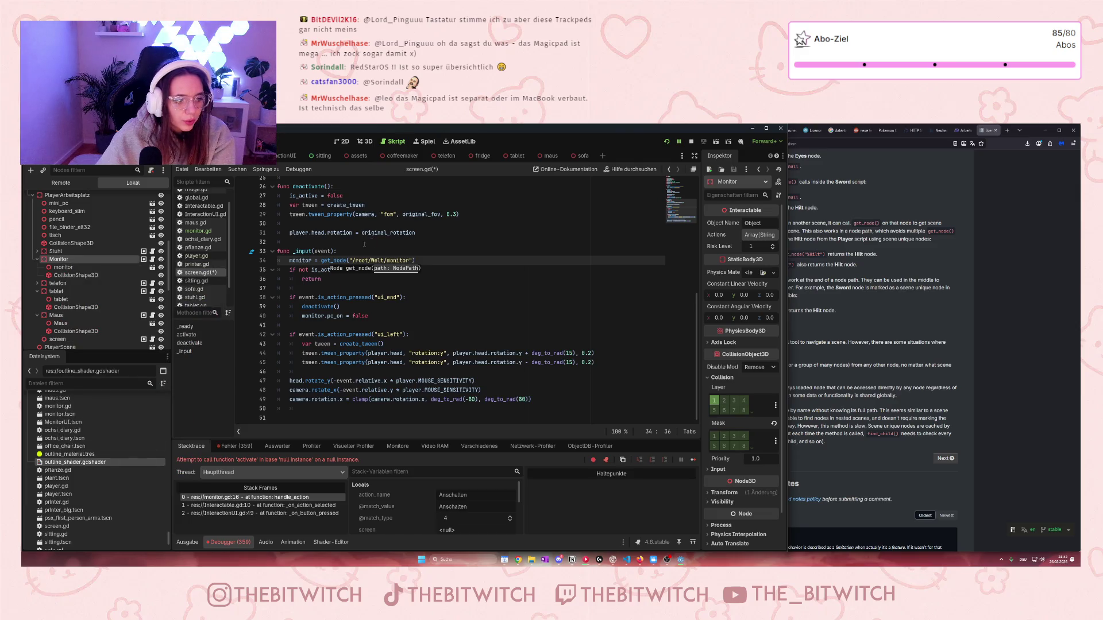
{"action": "left_click", "coordinate": [359, 268]}
{"action": "left_click_drag", "start_coordinate": [409, 260], "coordinate": [353, 261]}
{"action": "type", "text": "PlayerArbeitsplatz/Monitor"}
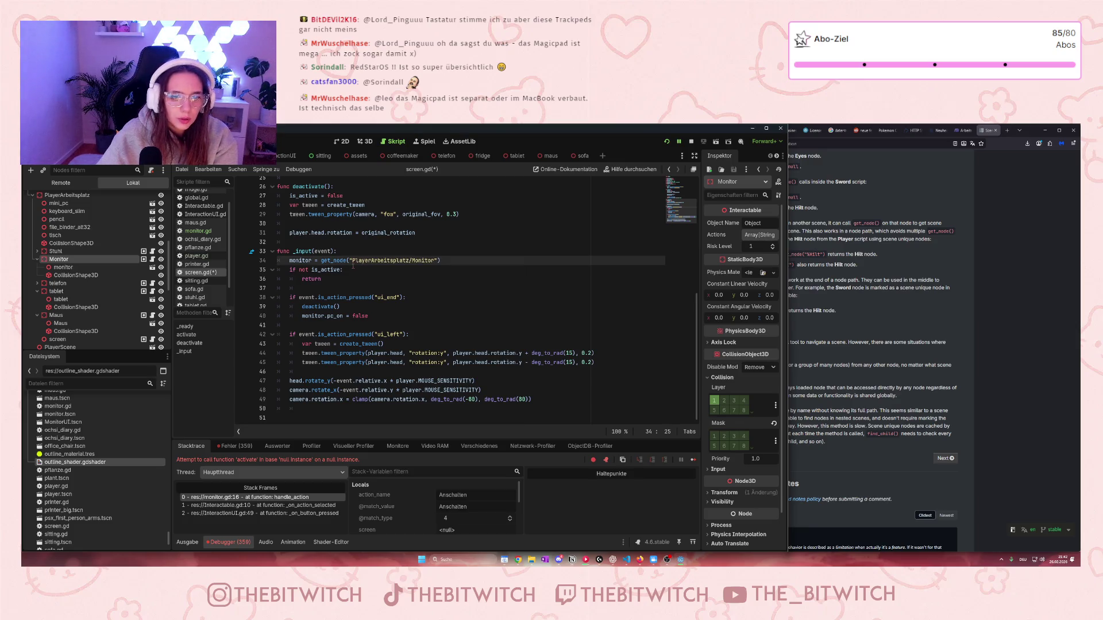
{"action": "type", "text": "/root/Welt/"}
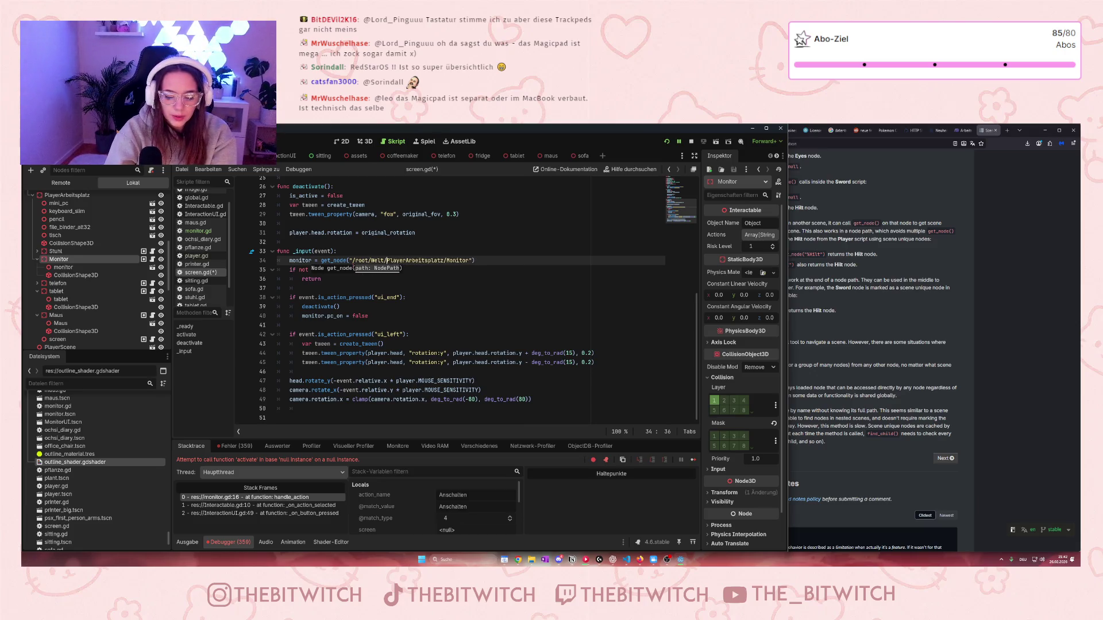
{"action": "left_click", "coordinate": [463, 286]}
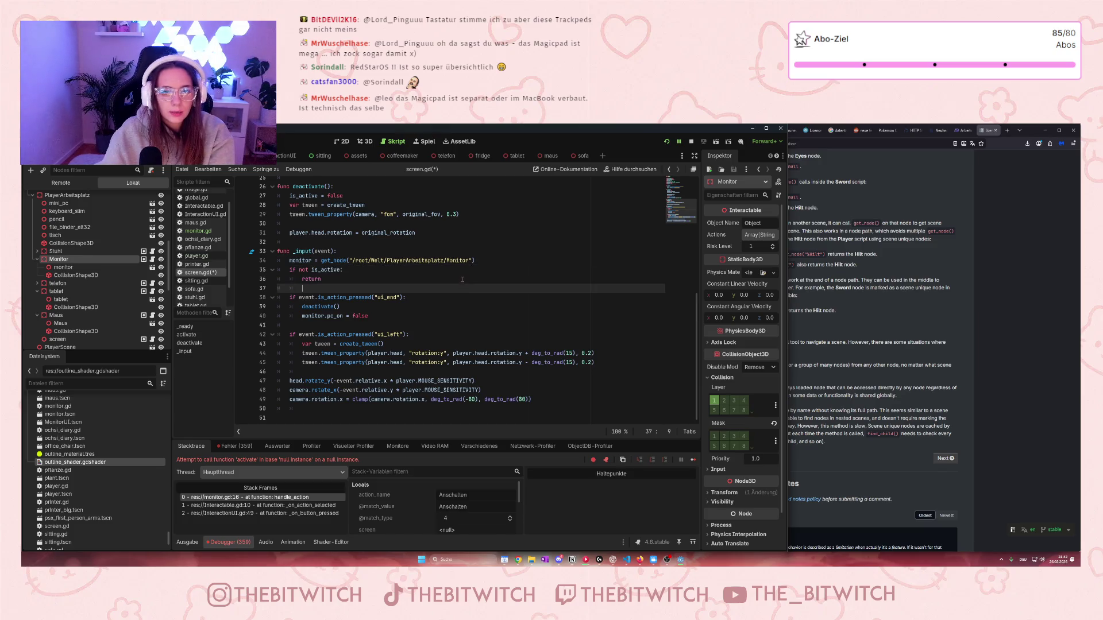
{"action": "key", "text": "ctrl+s"}
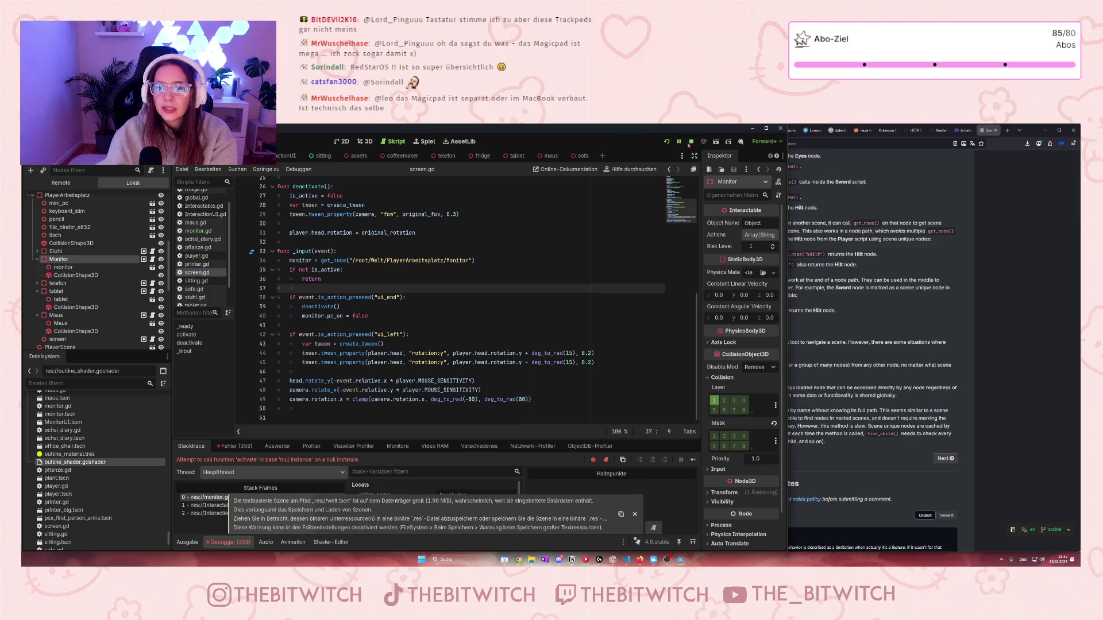
Step: Restart the game, sit at the desk, and view the Fehler list showing the rotate_y on Nil error
{"action": "left_click", "coordinate": [689, 142]}
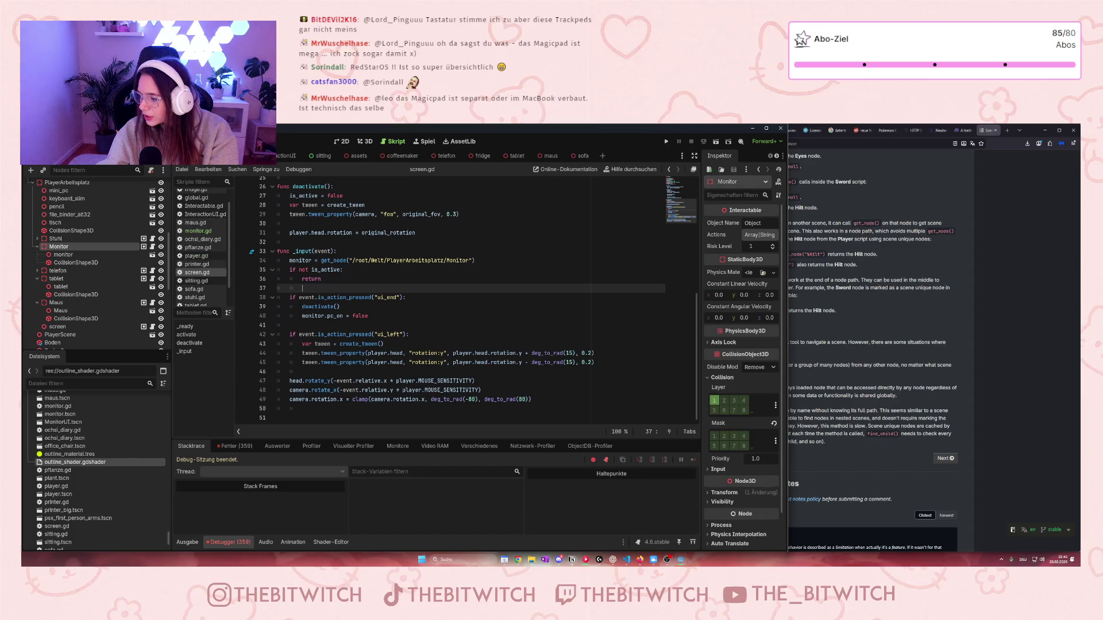
{"action": "left_click", "coordinate": [471, 233]}
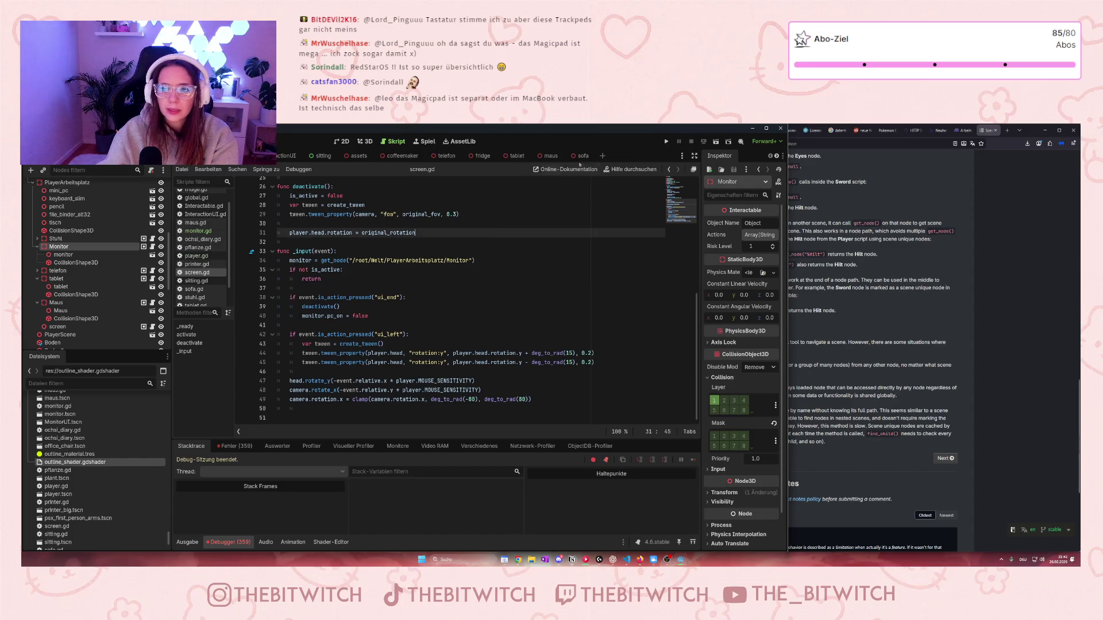
{"action": "left_click", "coordinate": [666, 141]}
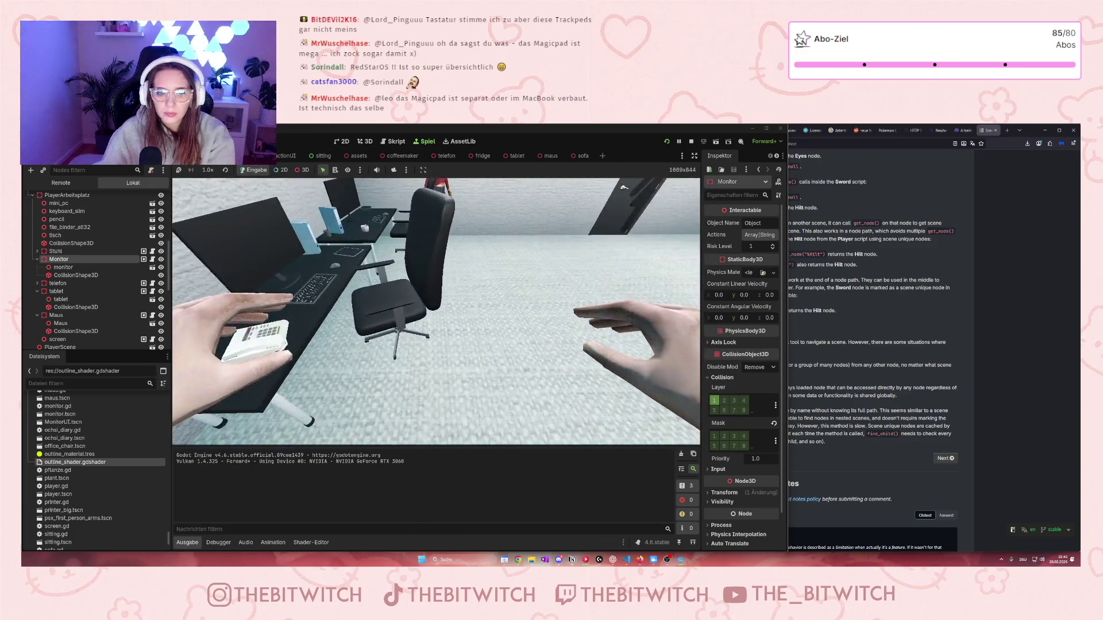
{"action": "key", "text": "e"}
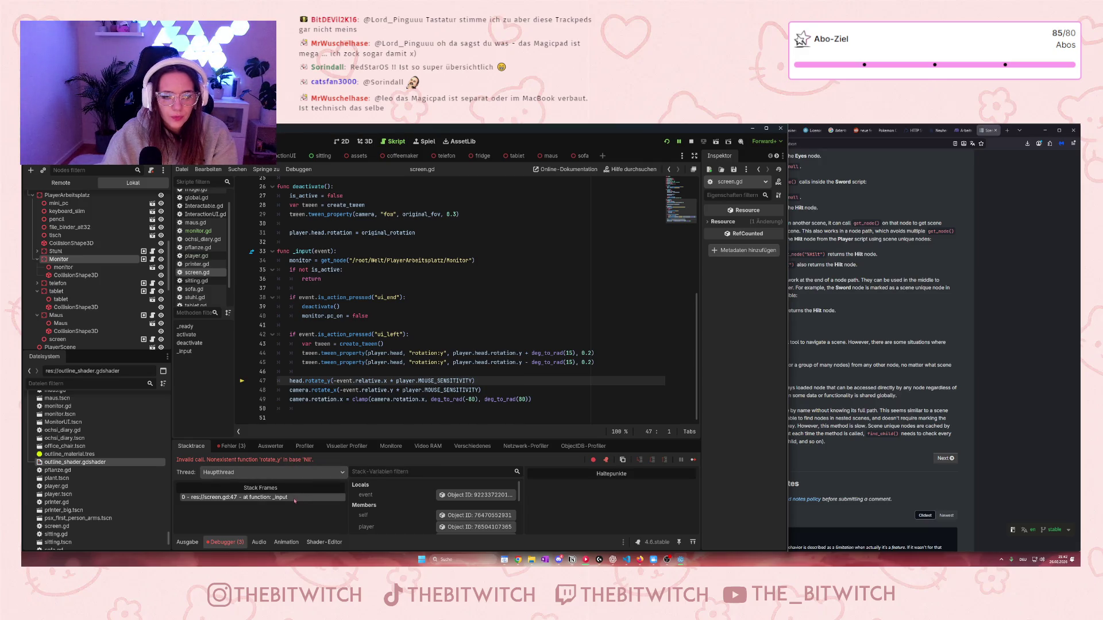
{"action": "left_click", "coordinate": [231, 446]}
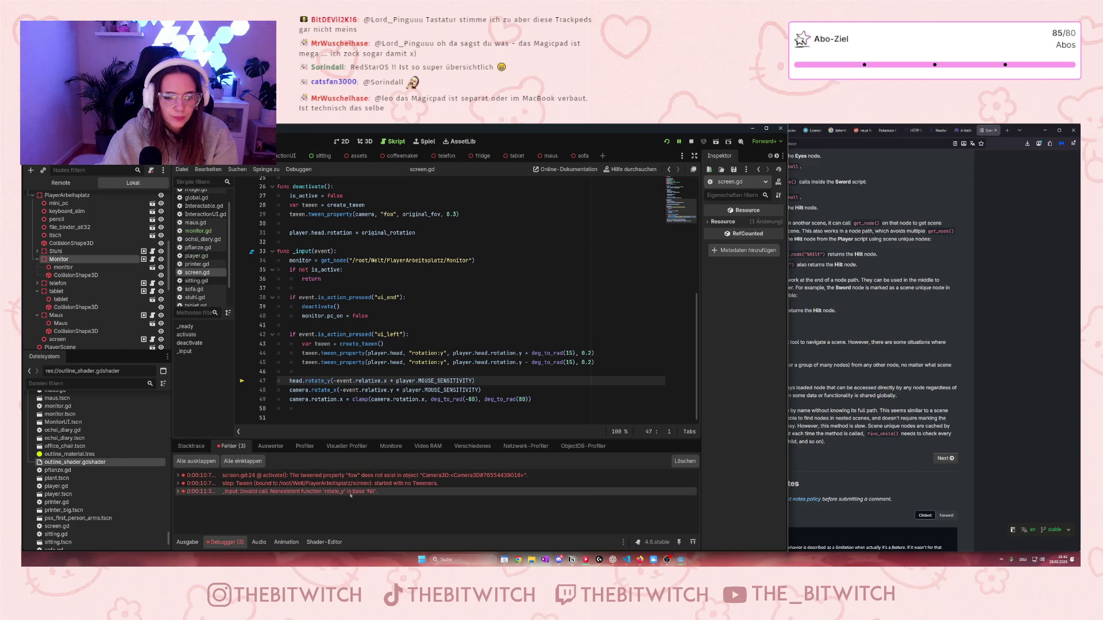
Step: Jump from the tweened fov property error to its source on screen.gd line 24
{"action": "right_click", "coordinate": [386, 494]}
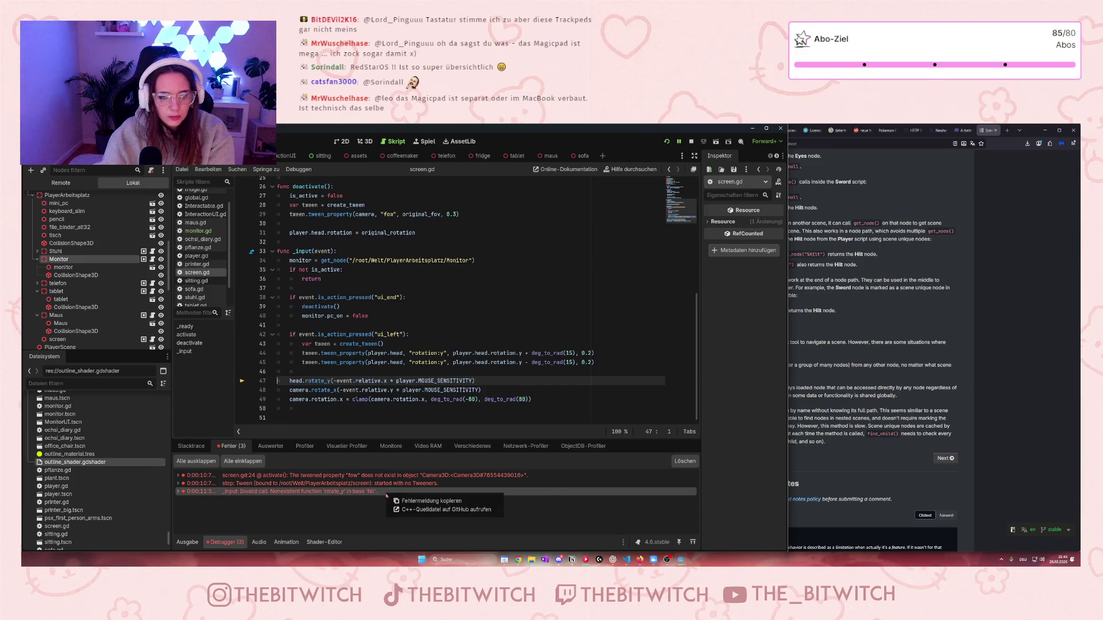
{"action": "double_click", "coordinate": [406, 475]}
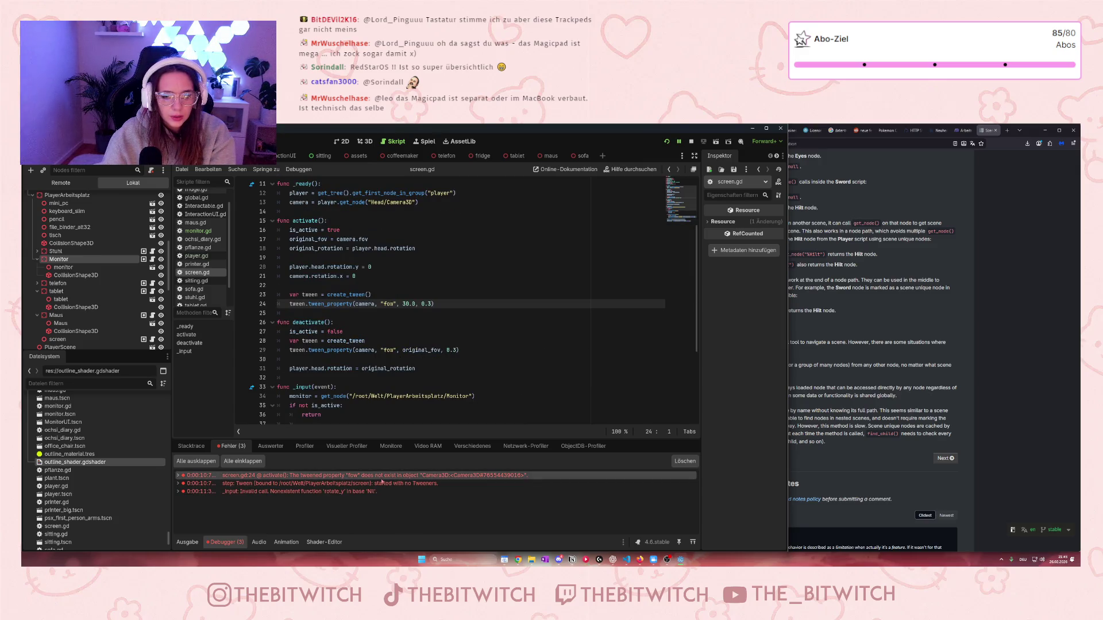
{"action": "mouse_move", "coordinate": [382, 481]}
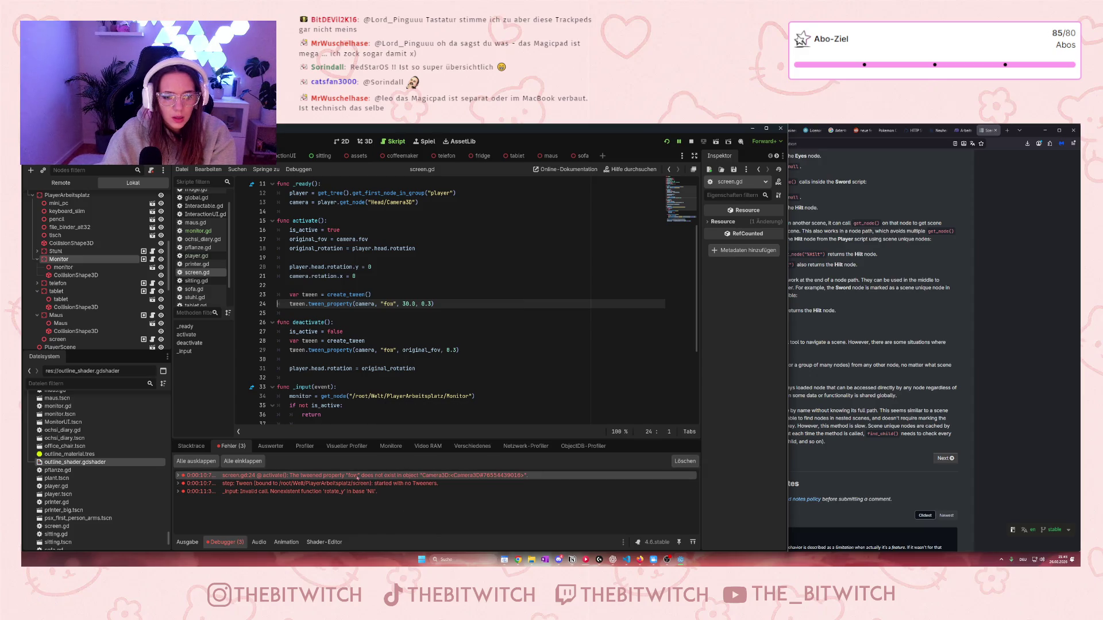
{"action": "scroll", "coordinate": [388, 383], "scroll_direction": "up", "scroll_amount": 3}
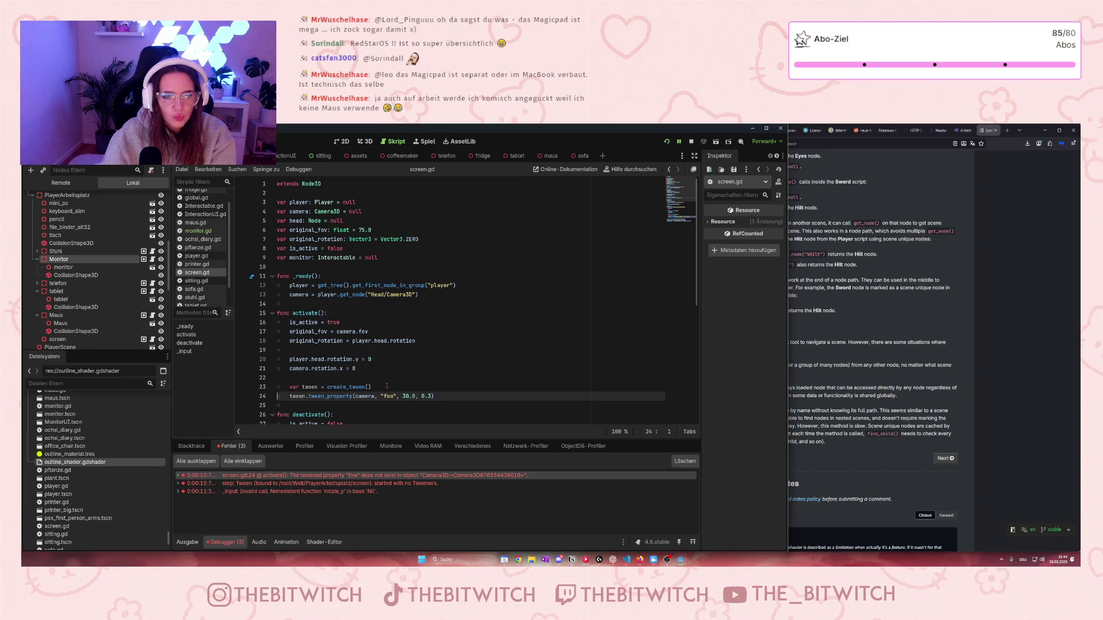
{"action": "scroll", "coordinate": [338, 356], "scroll_direction": "down", "scroll_amount": 1}
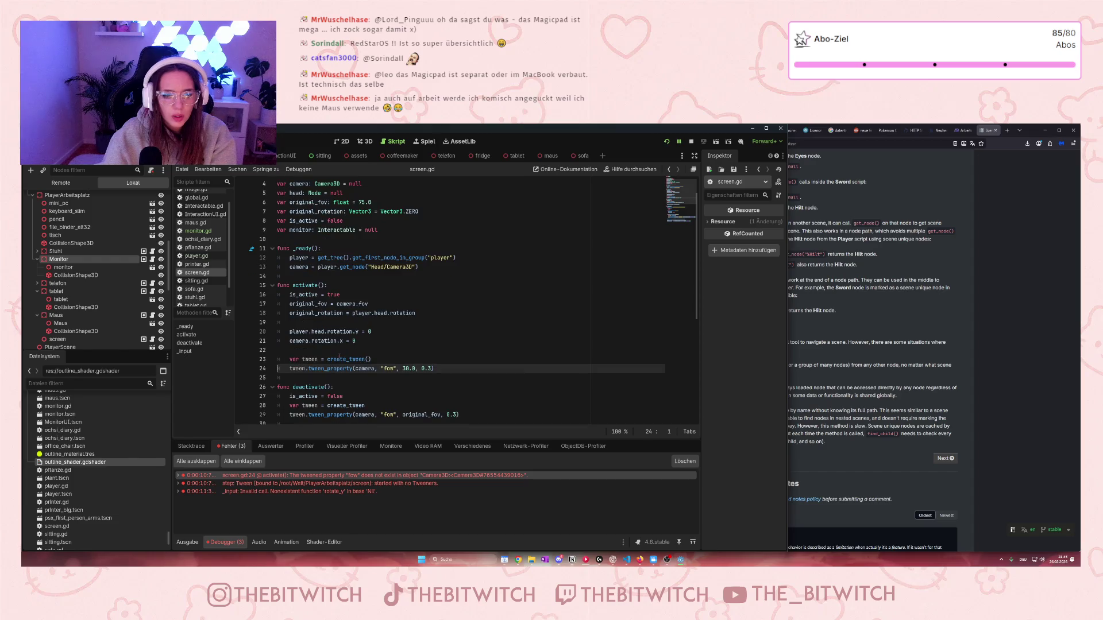
{"action": "left_click", "coordinate": [394, 368]}
Step: Correct 'fow' to 'fov' on lines 24 and 29 of screen.gd and save
{"action": "key", "text": "BackSpace"}
{"action": "type", "text": "v"}
{"action": "key", "text": "Down"}
{"action": "key", "text": "Down"}
{"action": "key", "text": "Down"}
{"action": "key", "text": "BackSpace"}
{"action": "type", "text": "v"}
{"action": "scroll", "coordinate": [411, 352], "scroll_direction": "down", "scroll_amount": 6}
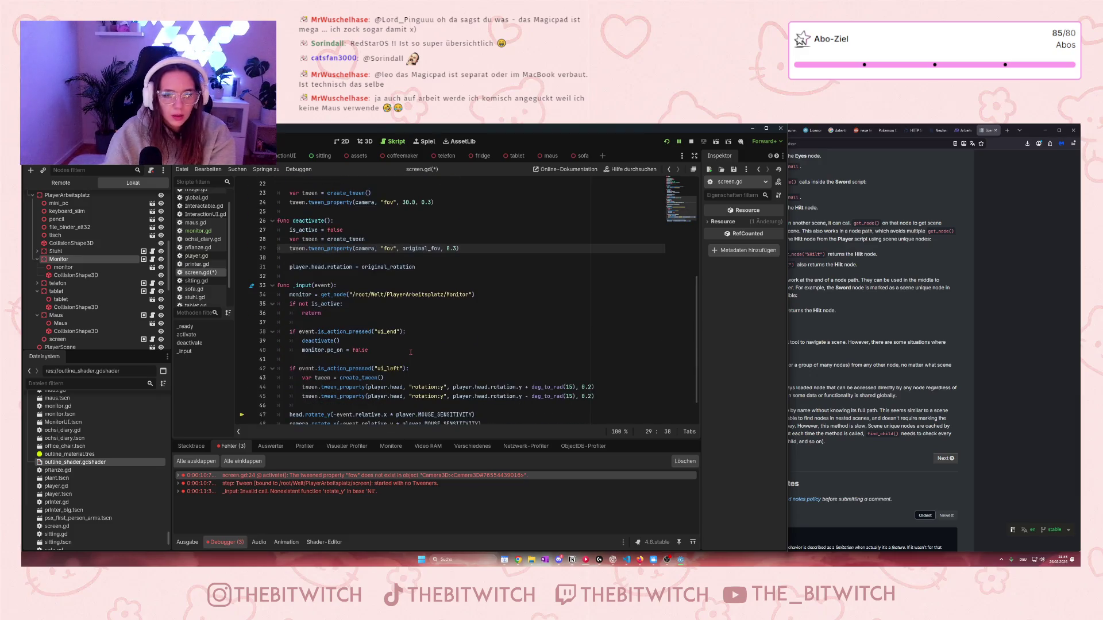
{"action": "scroll", "coordinate": [411, 352], "scroll_direction": "down", "scroll_amount": 1}
{"action": "left_click", "coordinate": [411, 352]}
{"action": "key", "text": "ctrl+s"}
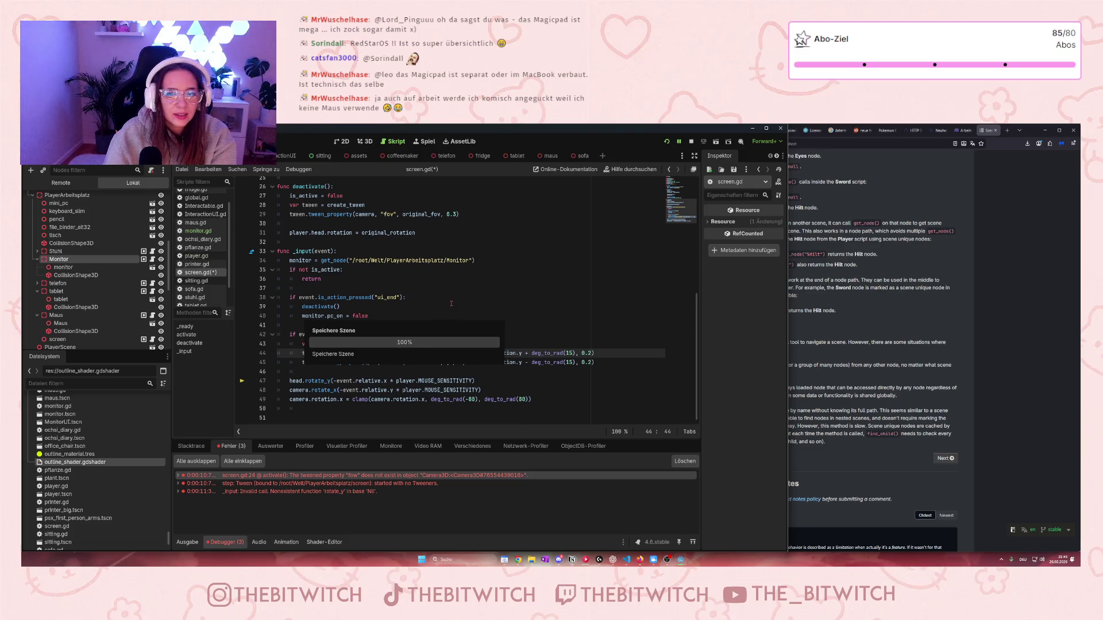
Step: Scroll through screen.gd and stop the previously running game
{"action": "scroll", "coordinate": [451, 303], "scroll_direction": "up", "scroll_amount": 7}
{"action": "scroll", "coordinate": [451, 303], "scroll_direction": "up", "scroll_amount": 1}
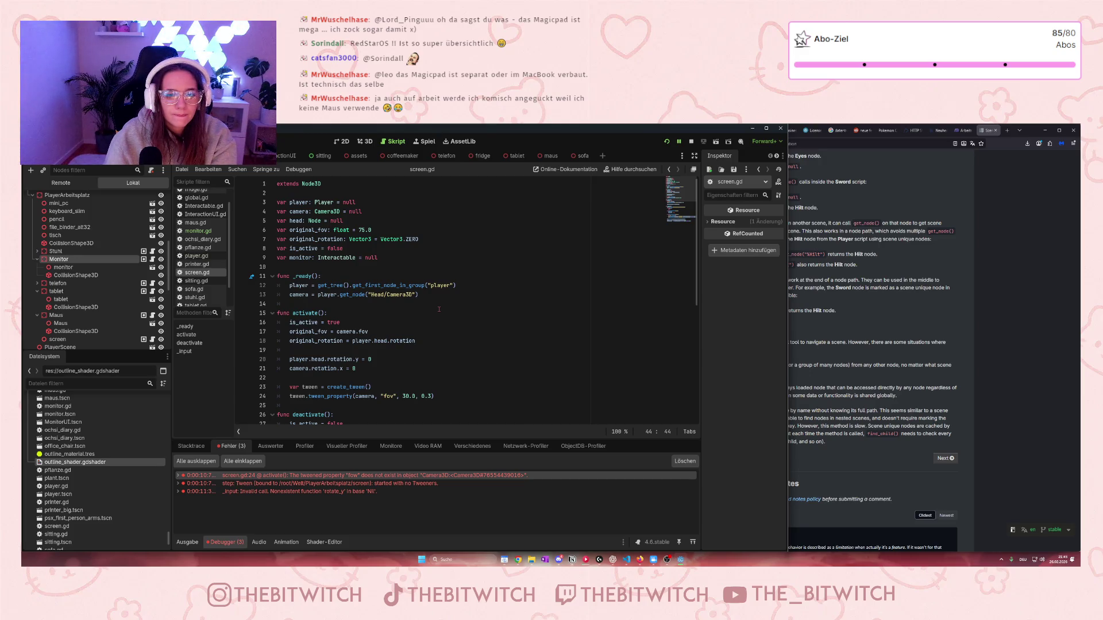
{"action": "scroll", "coordinate": [438, 309], "scroll_direction": "down", "scroll_amount": 4}
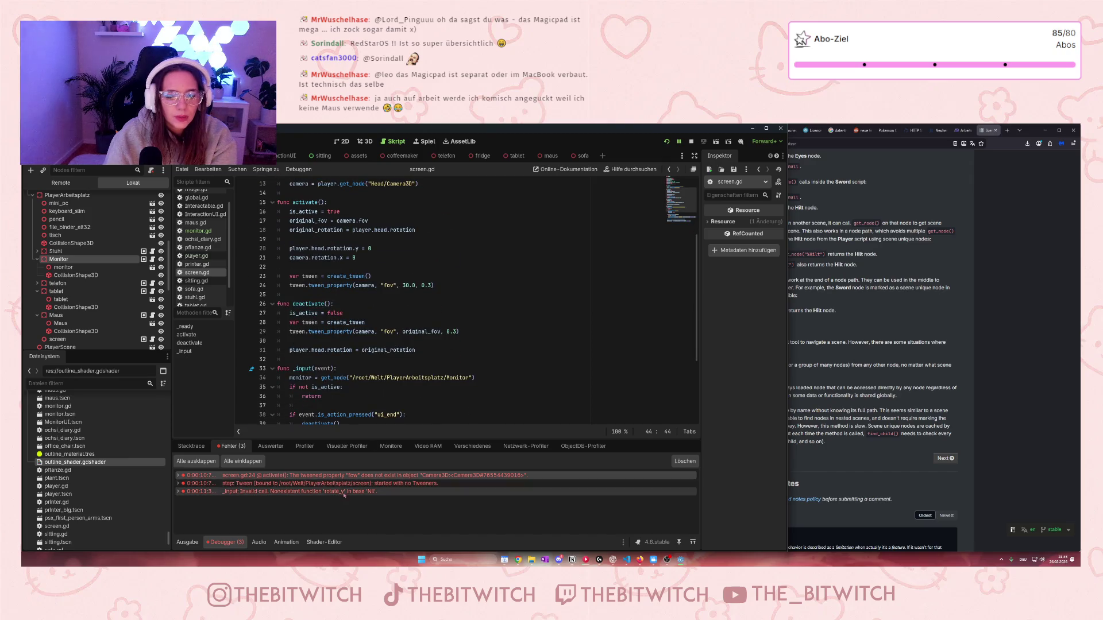
{"action": "left_click", "coordinate": [413, 368]}
{"action": "left_click", "coordinate": [694, 142]}
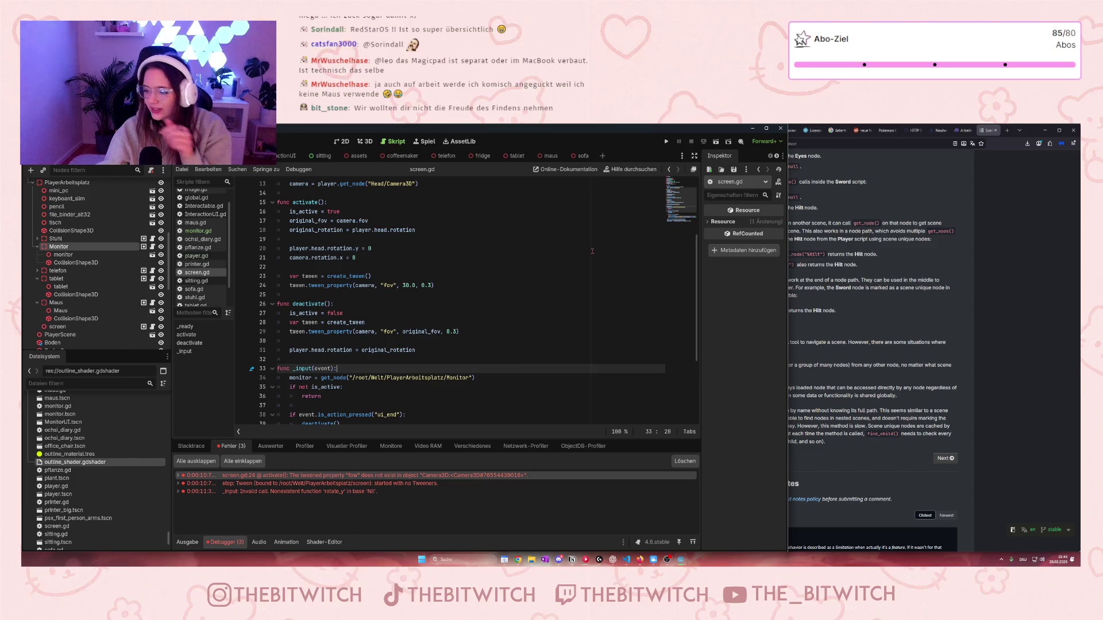
Step: Run the game, walk forward with W to the desk chair, and sit down with E
{"action": "left_click", "coordinate": [665, 141]}
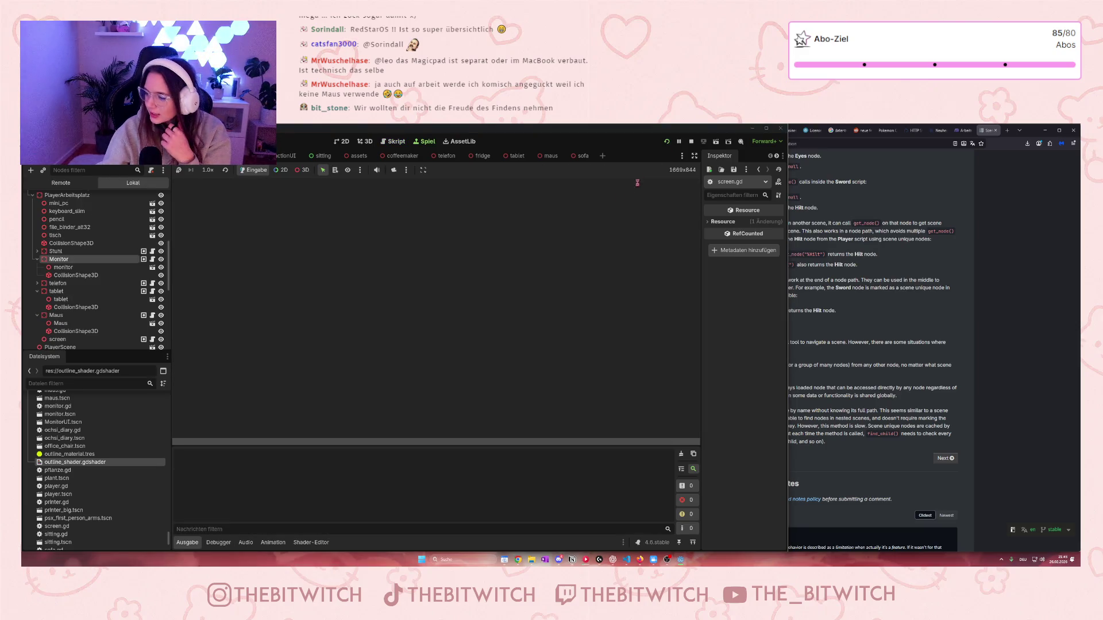
{"action": "key", "text": "w"}
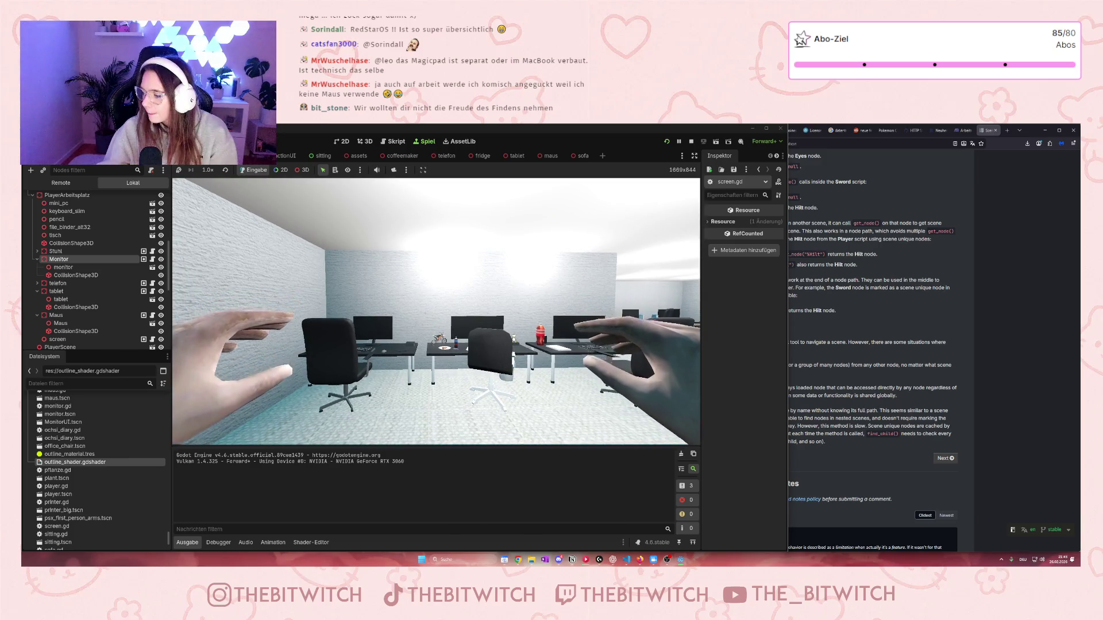
{"action": "key", "text": "w"}
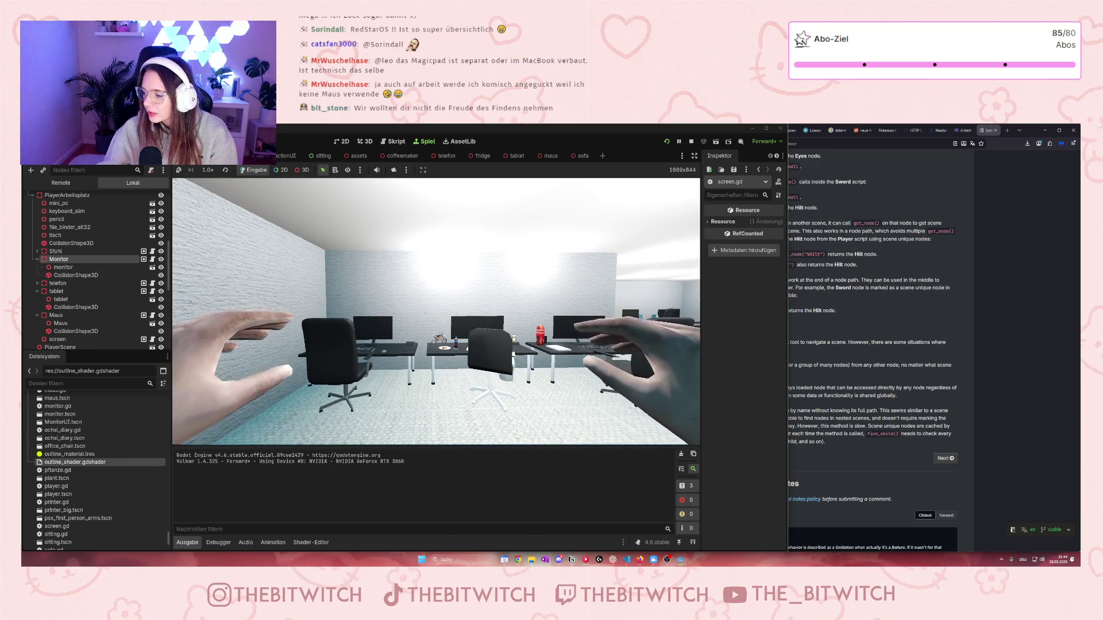
{"action": "key", "text": "w"}
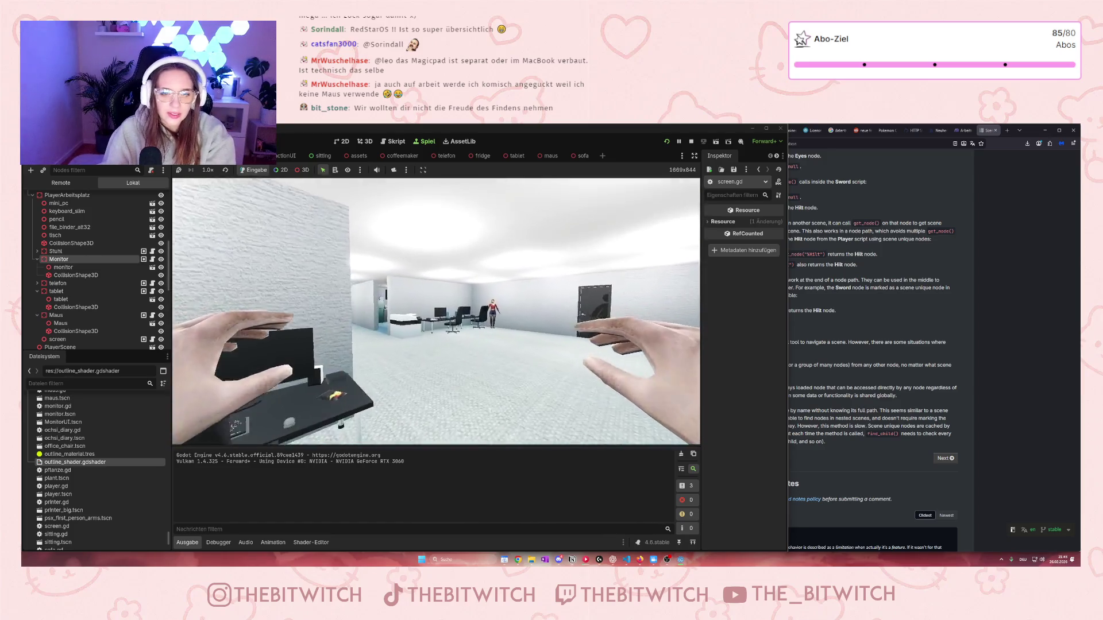
{"action": "key", "text": "w"}
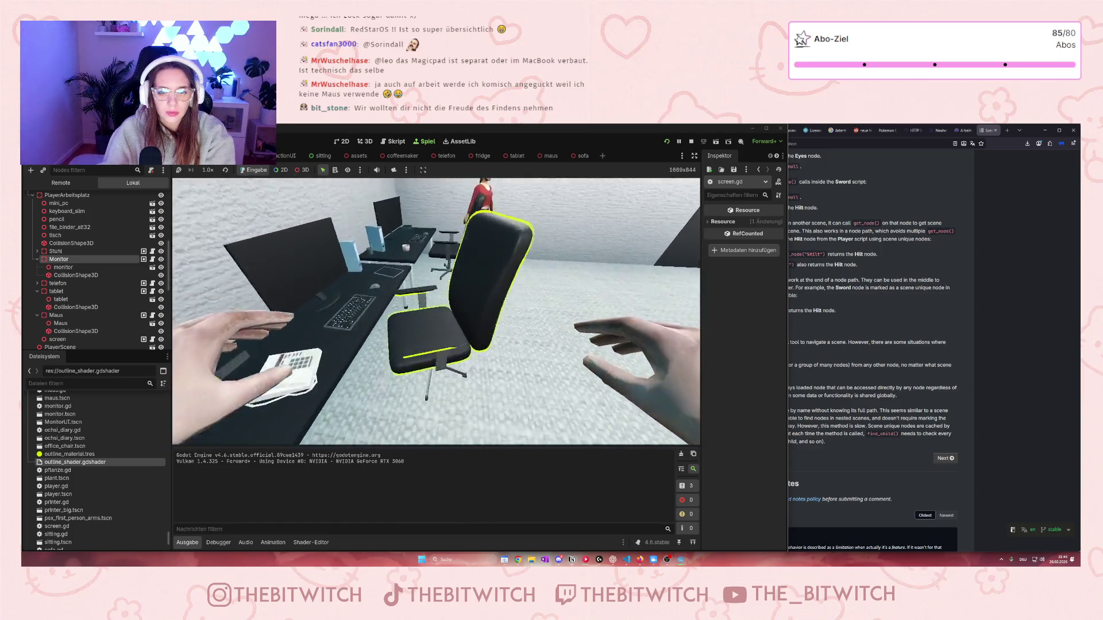
{"action": "key", "text": "e"}
{"action": "key", "text": "e"}
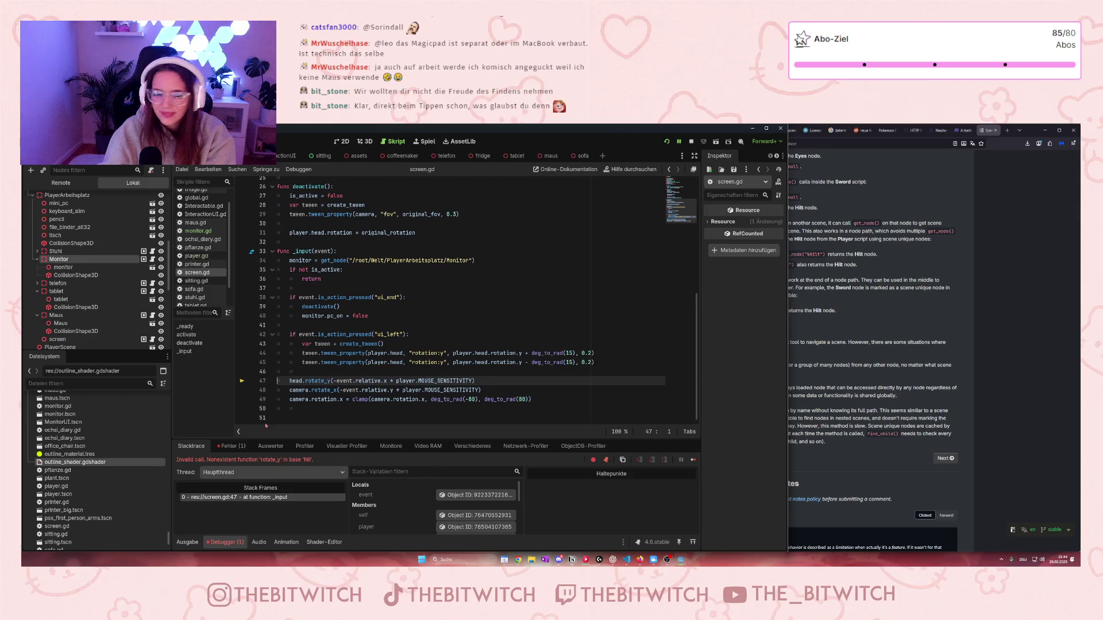
Step: From the Fehler list, copy the rotate_y-on-Nil error via 'Fehlermeldung kopieren', then bring Firefox's Godot docs forward
{"action": "left_click", "coordinate": [237, 447]}
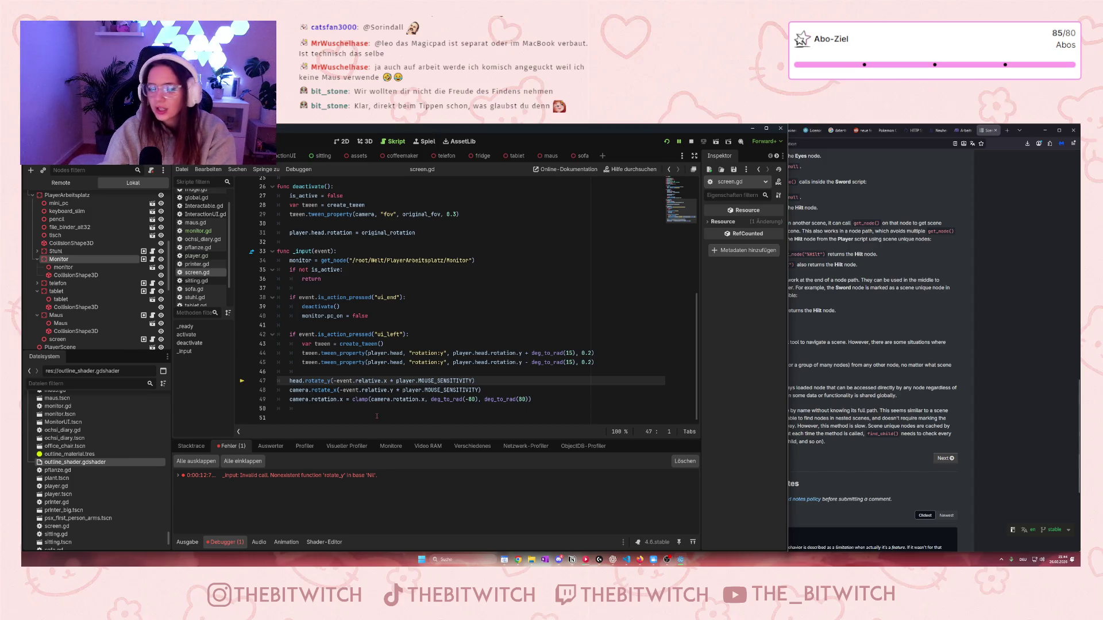
{"action": "right_click", "coordinate": [354, 476]}
{"action": "left_click", "coordinate": [707, 547]}
{"action": "left_click", "coordinate": [707, 546]}
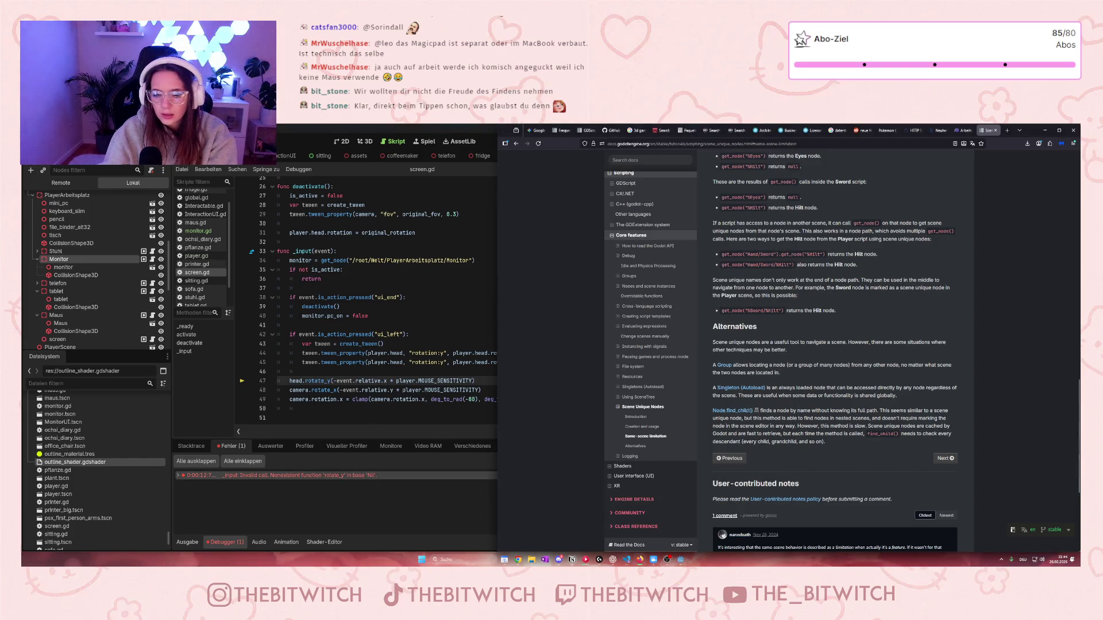
Step: Paste the copied rotate_y-on-Nil error into VS Code's AI chat and send it
{"action": "left_click", "coordinate": [625, 560]}
{"action": "left_click", "coordinate": [895, 516]}
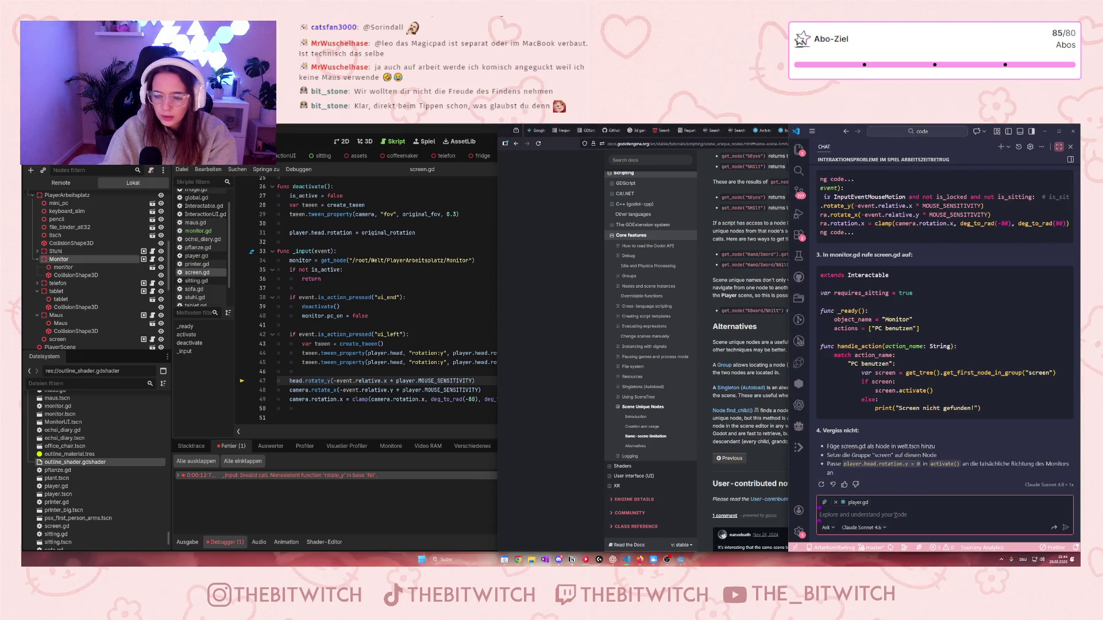
{"action": "key", "text": "ctrl+v"}
{"action": "key", "text": "Return"}
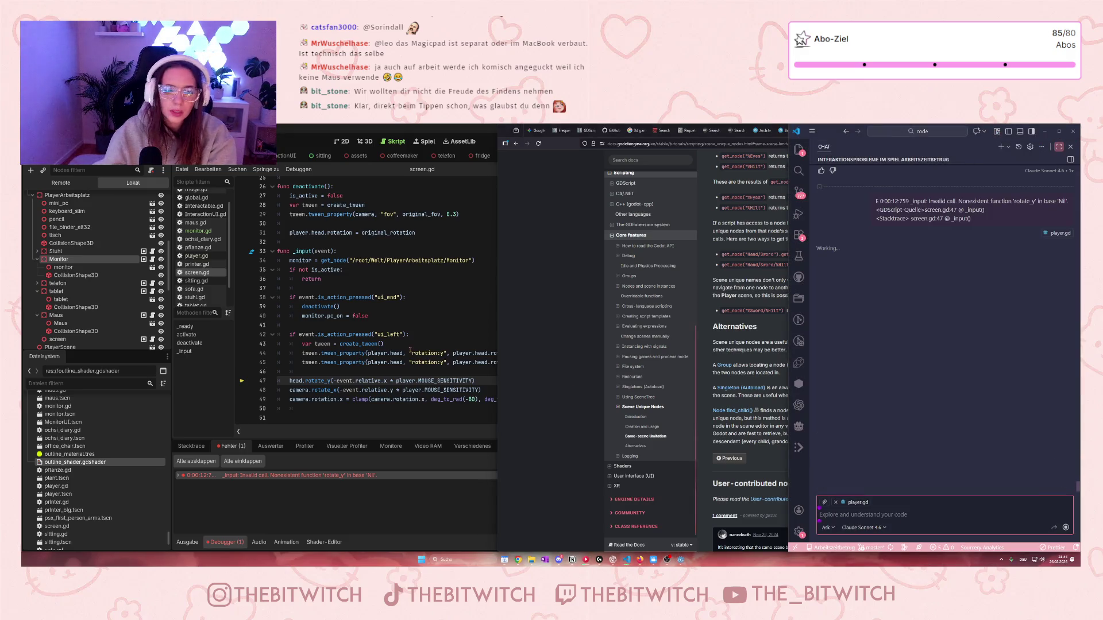
Step: Back in the Godot editor, save the scene
{"action": "left_click", "coordinate": [410, 353]}
{"action": "key", "text": "ctrl+s"}
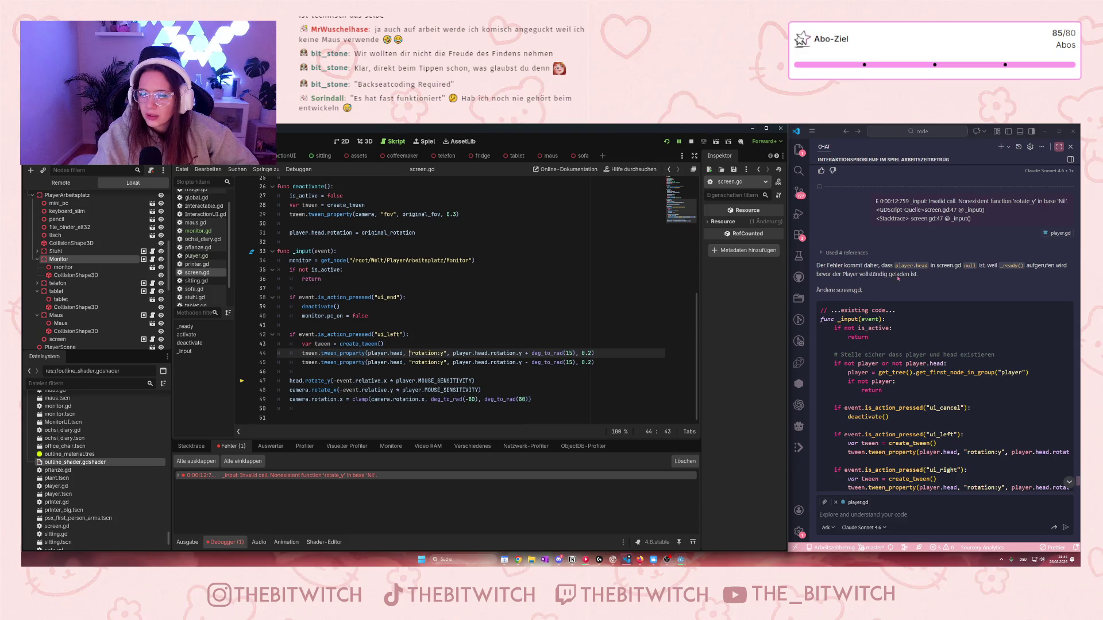
{"action": "scroll", "coordinate": [892, 282], "scroll_direction": "down", "scroll_amount": 2}
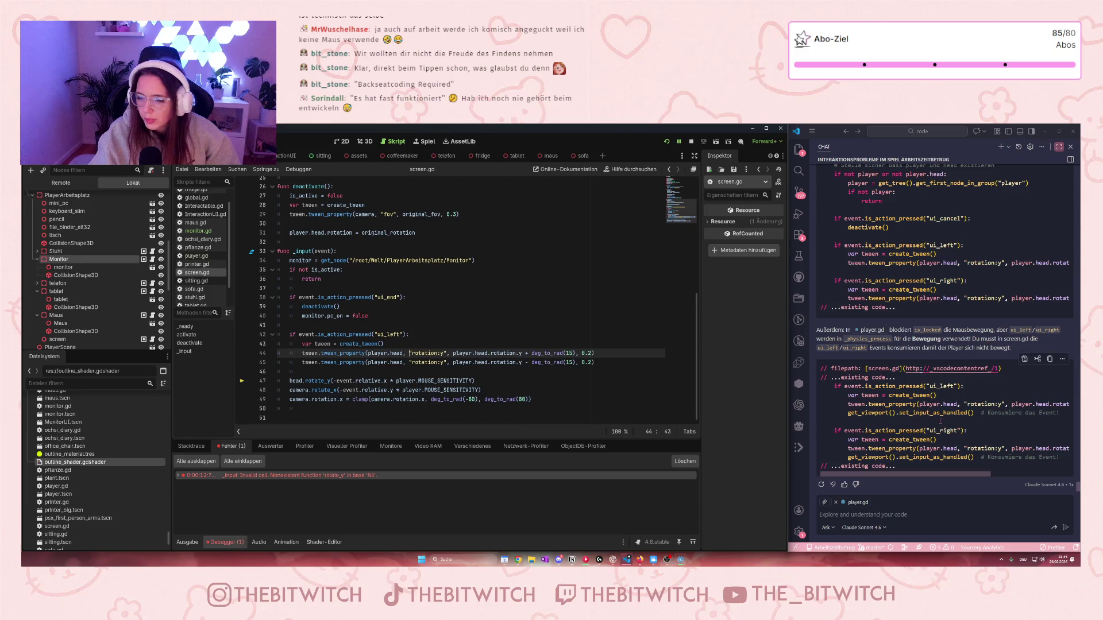
{"action": "scroll", "coordinate": [948, 404], "scroll_direction": "up", "scroll_amount": 2}
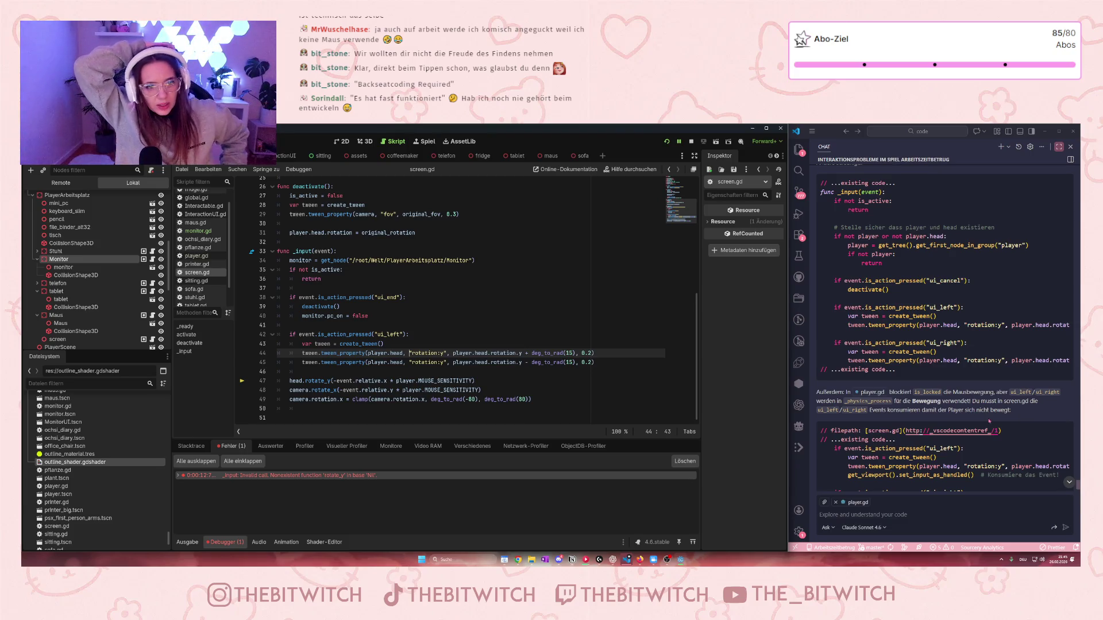
{"action": "left_click", "coordinate": [429, 336]}
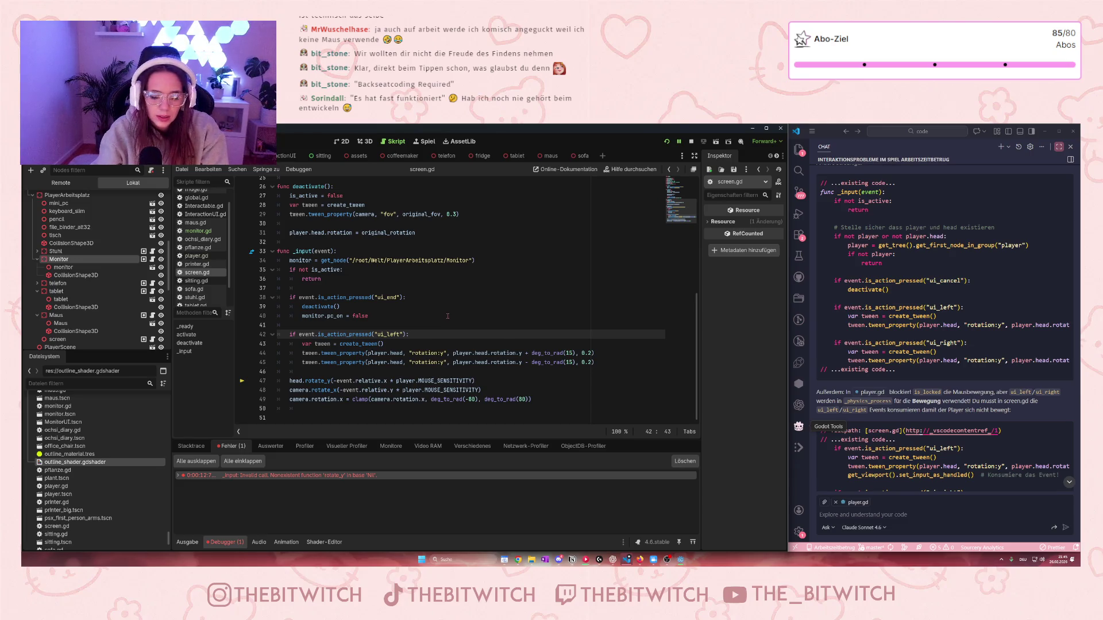
Step: Save the scene and the screen.gd script with Ctrl+S
{"action": "key", "text": "ctrl+s"}
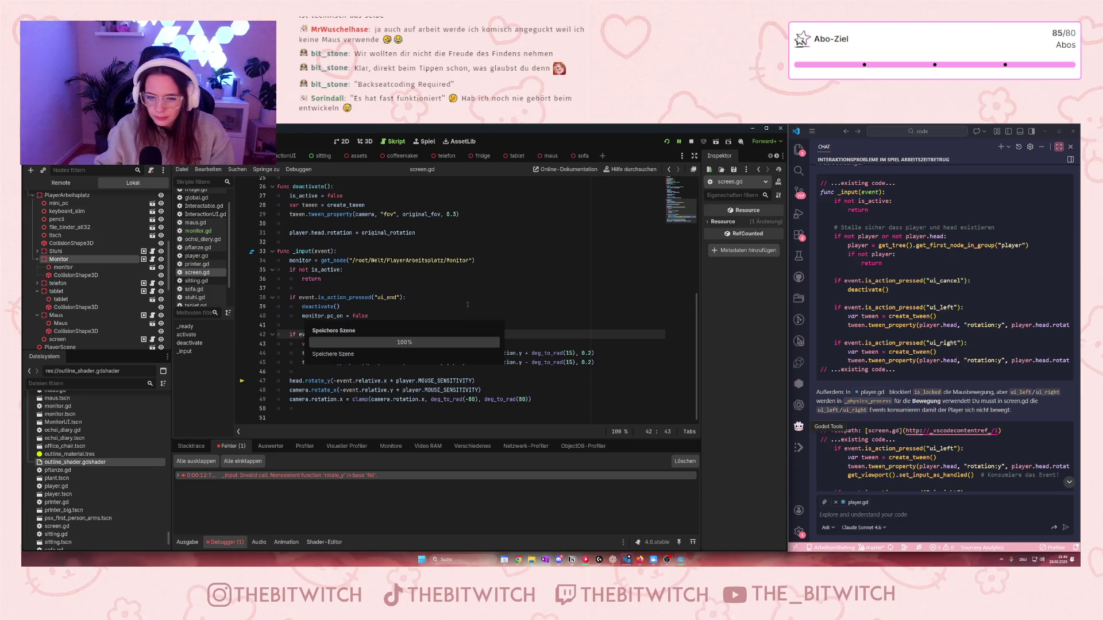